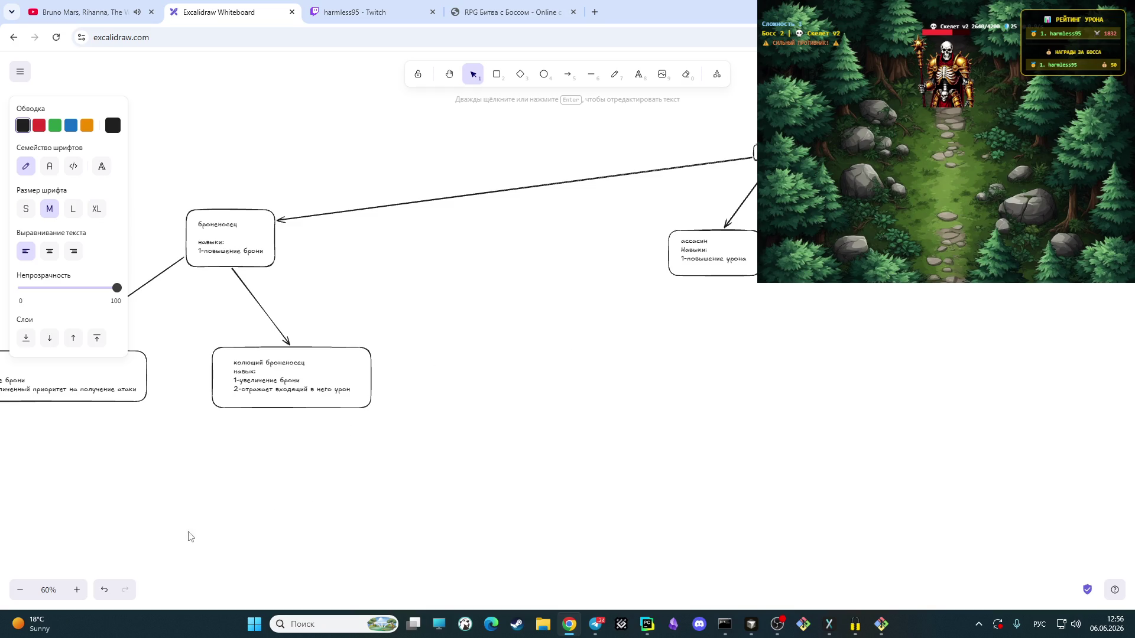
# Step: Write a note below мечник for the dual-sword swordsman with skill line 1-скорости атаки
pyautogui.click(449, 75)
pyautogui.hscroll(5, 523, 276)
pyautogui.moveTo(504, 315); pyautogui.dragTo(555, 354)
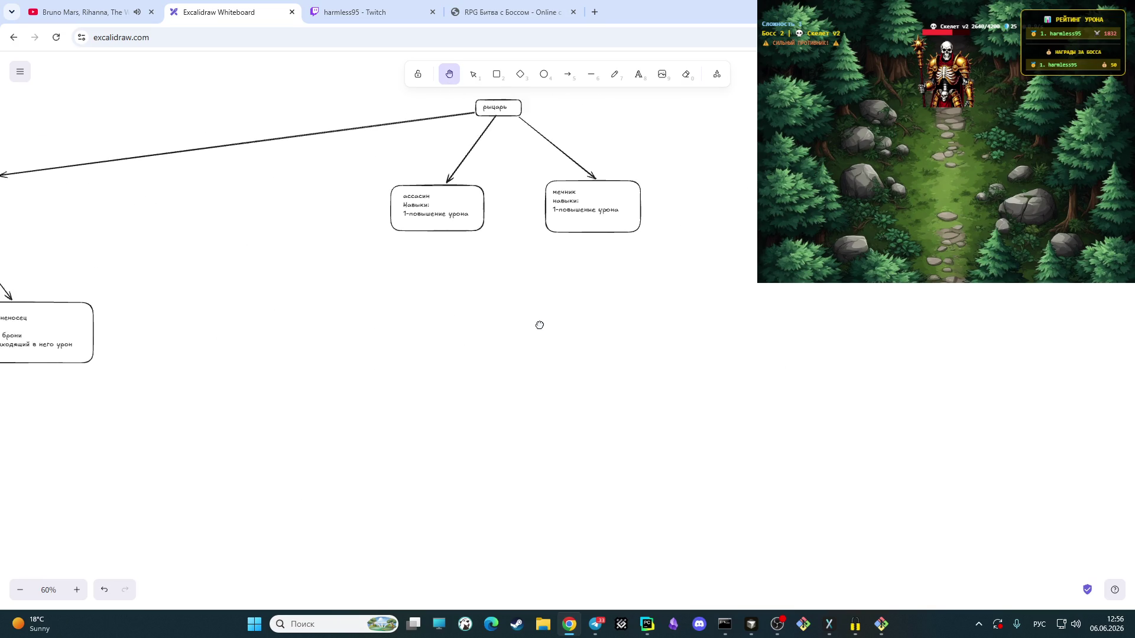
pyautogui.click(639, 74)
pyautogui.click(584, 321)
pyautogui.press('Escape')
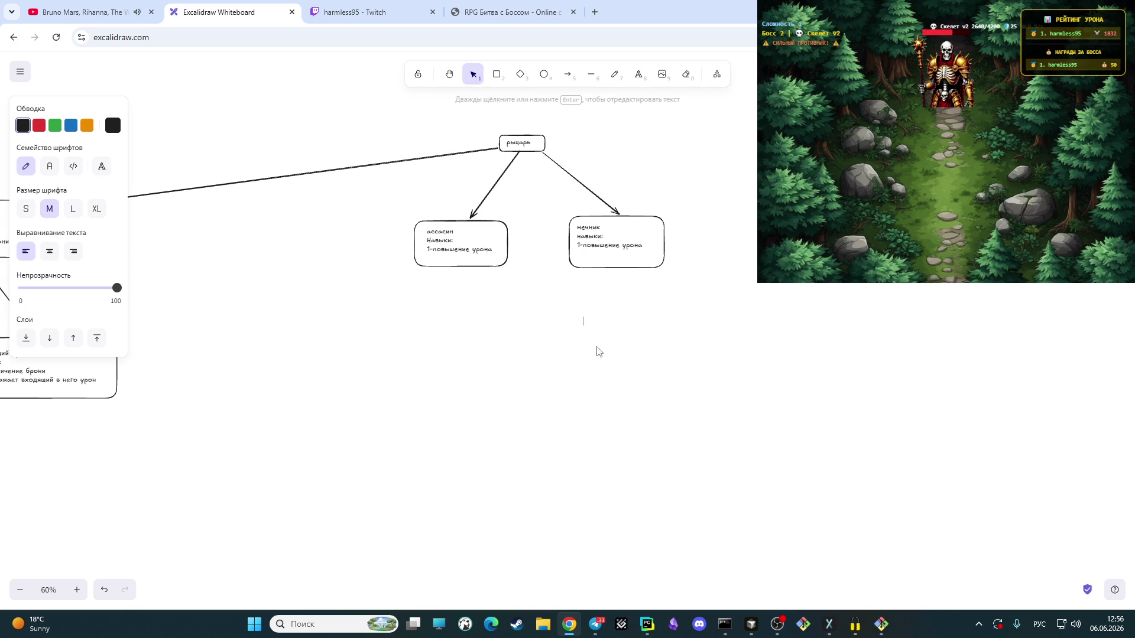
pyautogui.write('парны')
pyautogui.press('BackSpace')
pyautogui.press('BackSpace')
pyautogui.write('мечник')
pyautogui.press('BackSpace')
pyautogui.write('с парными мечами ')
pyautogui.write('навыки')
pyautogui.hotkey('alt', 'shift')
pyautogui.write(':')
pyautogui.press('Return')
pyautogui.write('1')
pyautogui.hotkey('alt', 'shift')
pyautogui.write('скорости а')
pyautogui.press('BackSpace')
pyautogui.write('атаки')
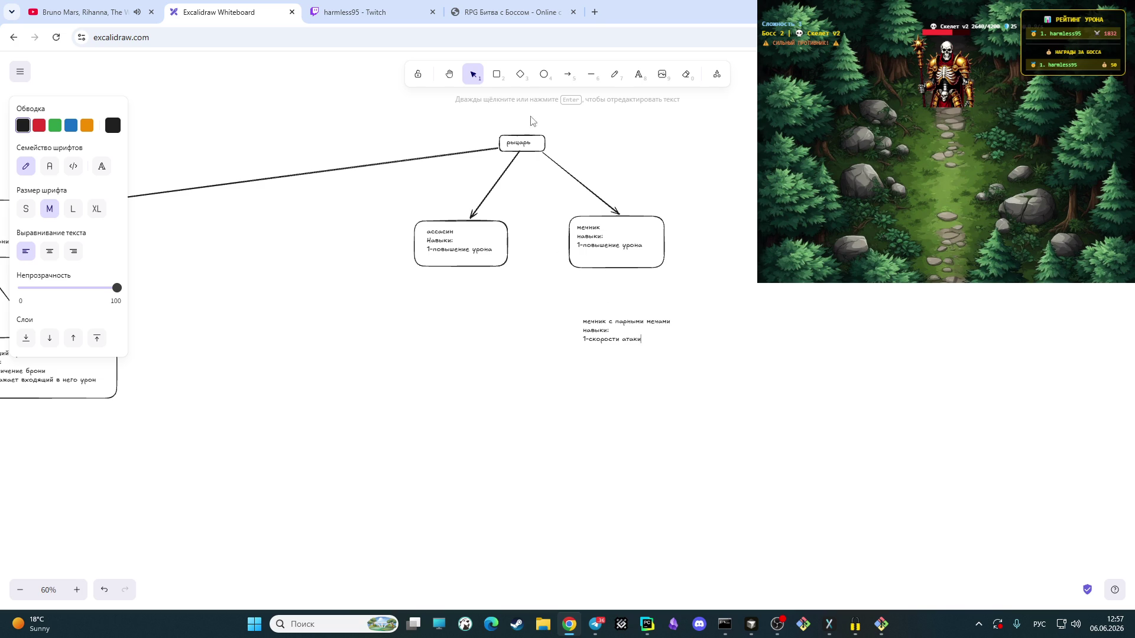
# Step: Frame the dual-sword note with a rectangle
pyautogui.click(496, 73)
pyautogui.moveTo(570, 310); pyautogui.dragTo(688, 351)
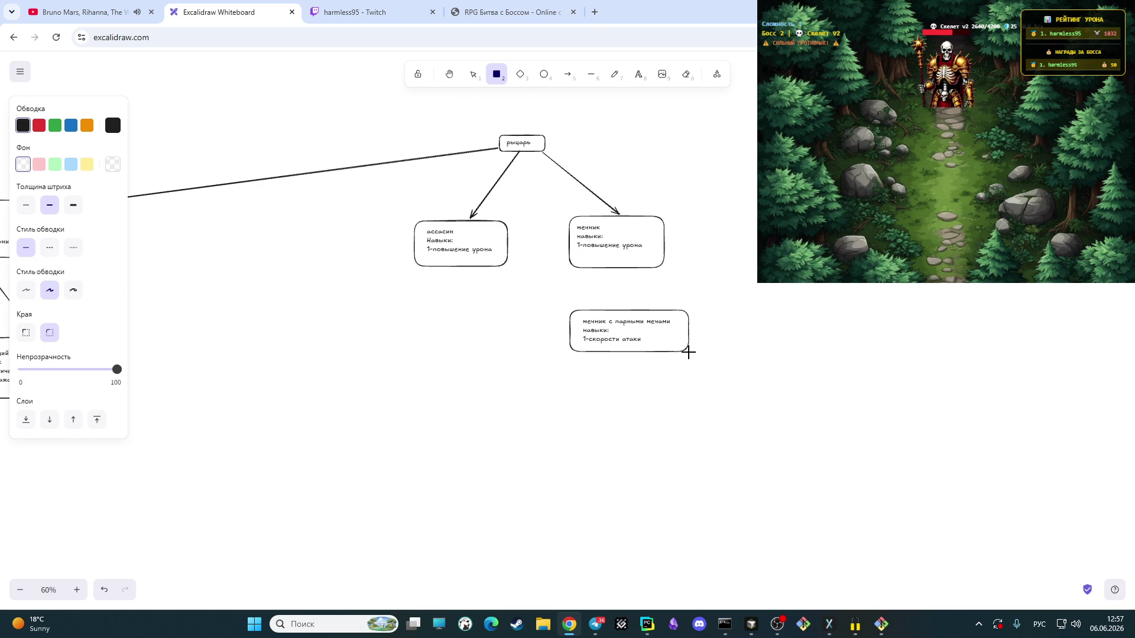
pyautogui.click(781, 335)
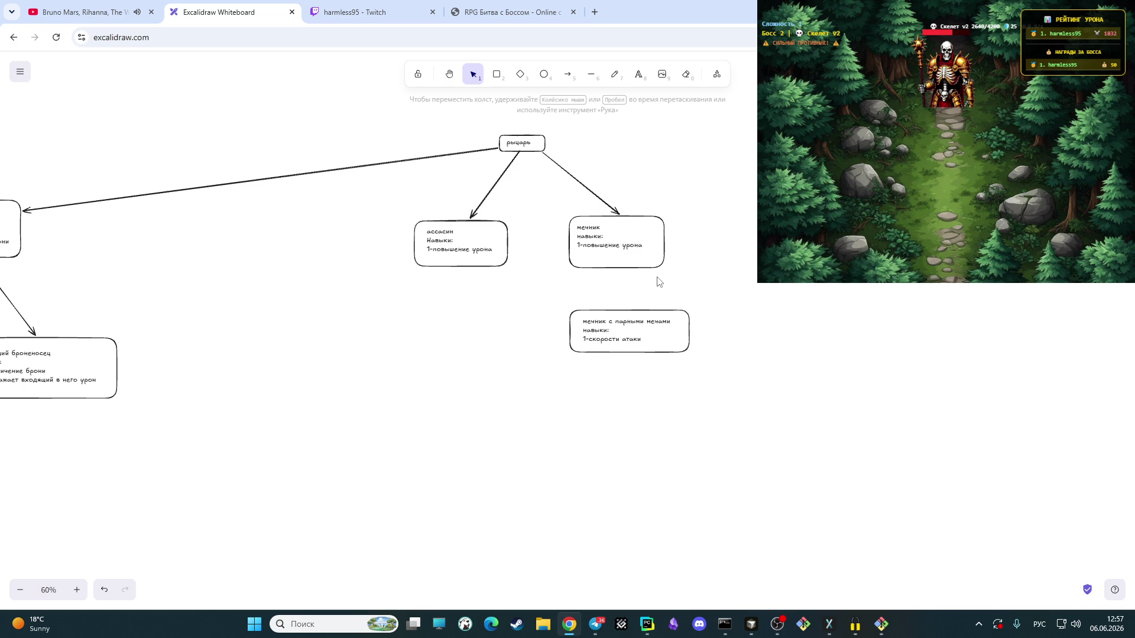
pyautogui.click(497, 76)
# Step: Write the greatsword swordsman note with increased damage and attack-speed debuff, and box it
pyautogui.click(639, 75)
pyautogui.click(754, 321)
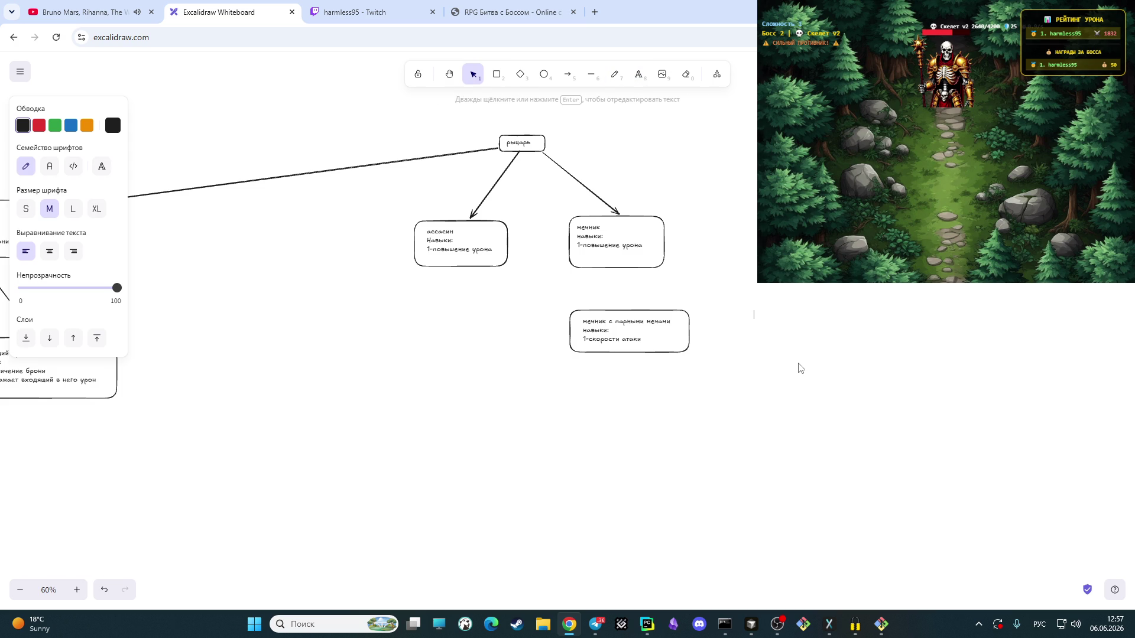
pyautogui.write('мечник с')
pyautogui.write('пеци')
pyautogui.write('ализи')
pyautogui.write('рую')
pyautogui.write('щий по ')
pyautogui.write('громозким мечам нав')
pyautogui.write('ык')
pyautogui.hotkey('alt', 'shift')
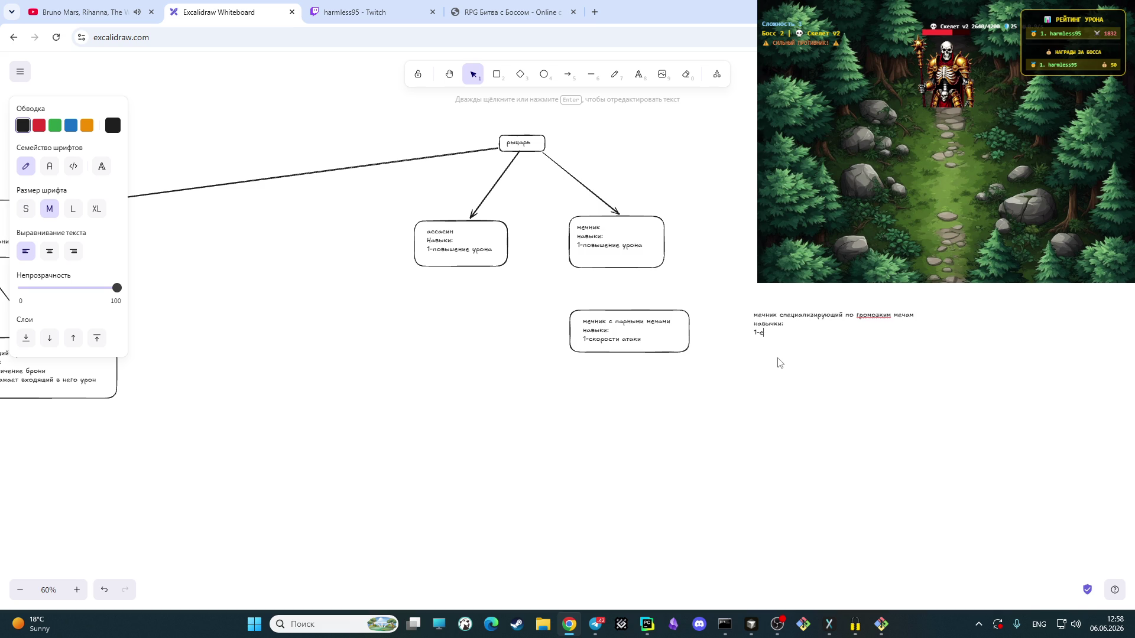
pyautogui.hotkey('alt', 'shift')
pyautogui.write('повышение')
pyautogui.write(' урона ')
pyautogui.write('2-д')
pyautogui.write('ебаф ')
pyautogui.write('уменьш')
pyautogui.write('ена с')
pyautogui.write('корость атаки')
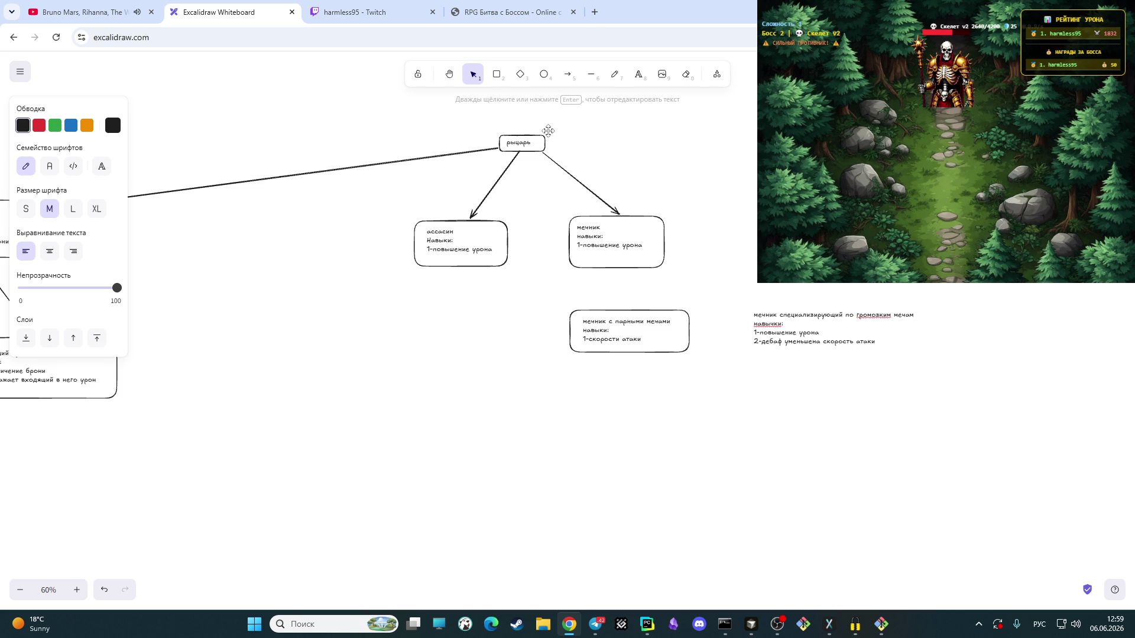
pyautogui.click(496, 73)
pyautogui.moveTo(745, 308); pyautogui.dragTo(930, 354)
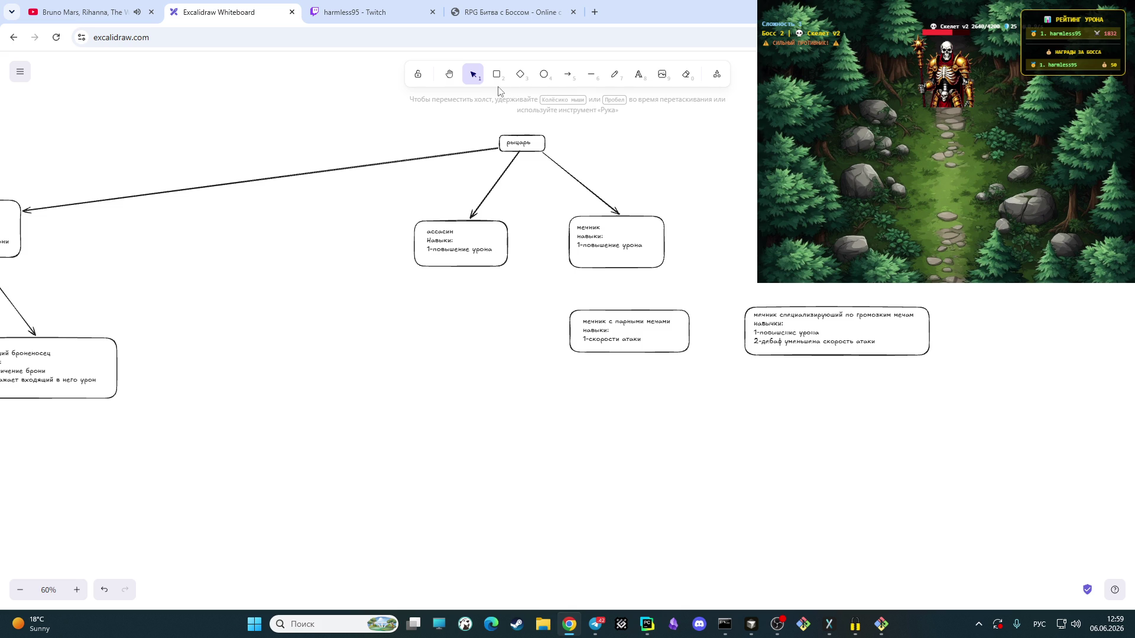
# Step: Draw an arrow from the мечник box to the dual-sword box, redoing a misdrawn one
pyautogui.click(618, 268)
pyautogui.click(630, 308)
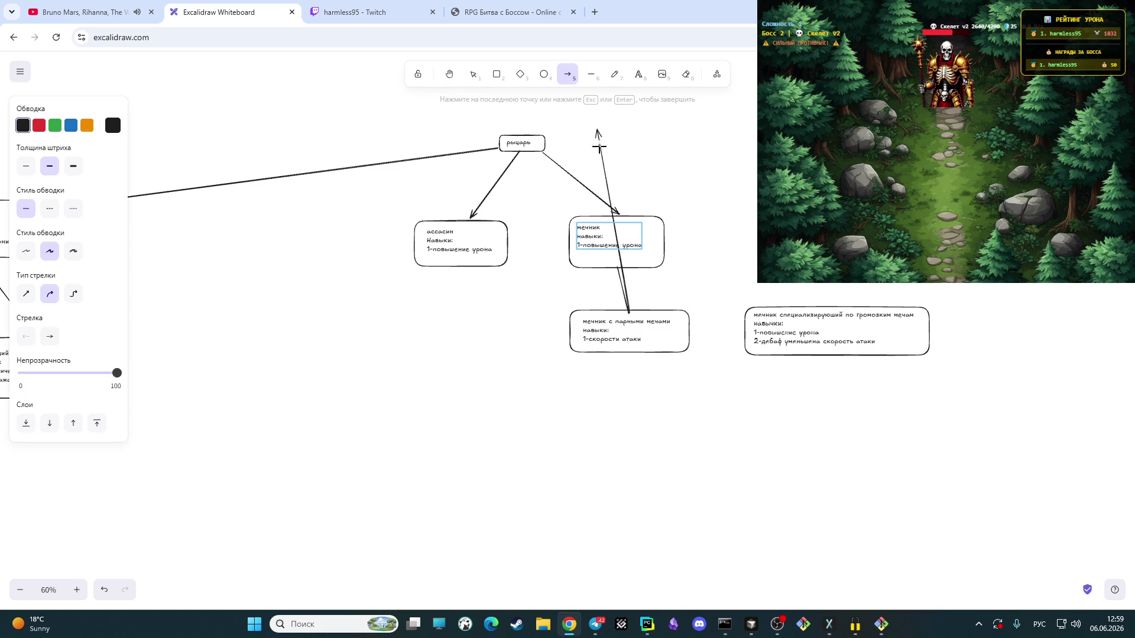
pyautogui.click(630, 310)
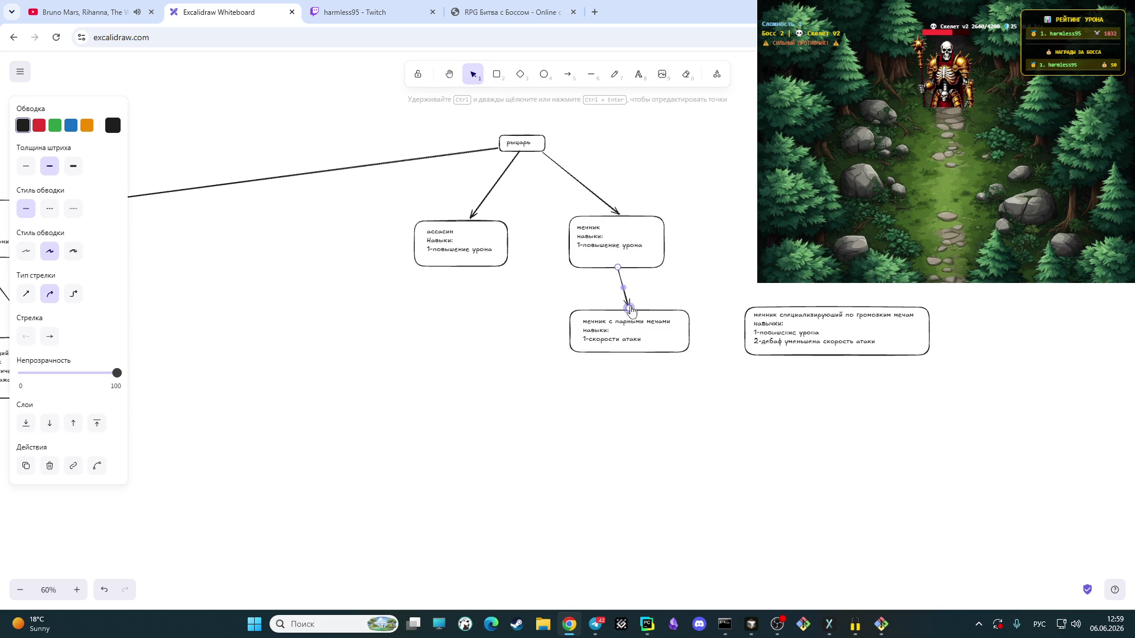
pyautogui.click(676, 287)
pyautogui.click(626, 288)
pyautogui.press('Delete')
pyautogui.click(574, 78)
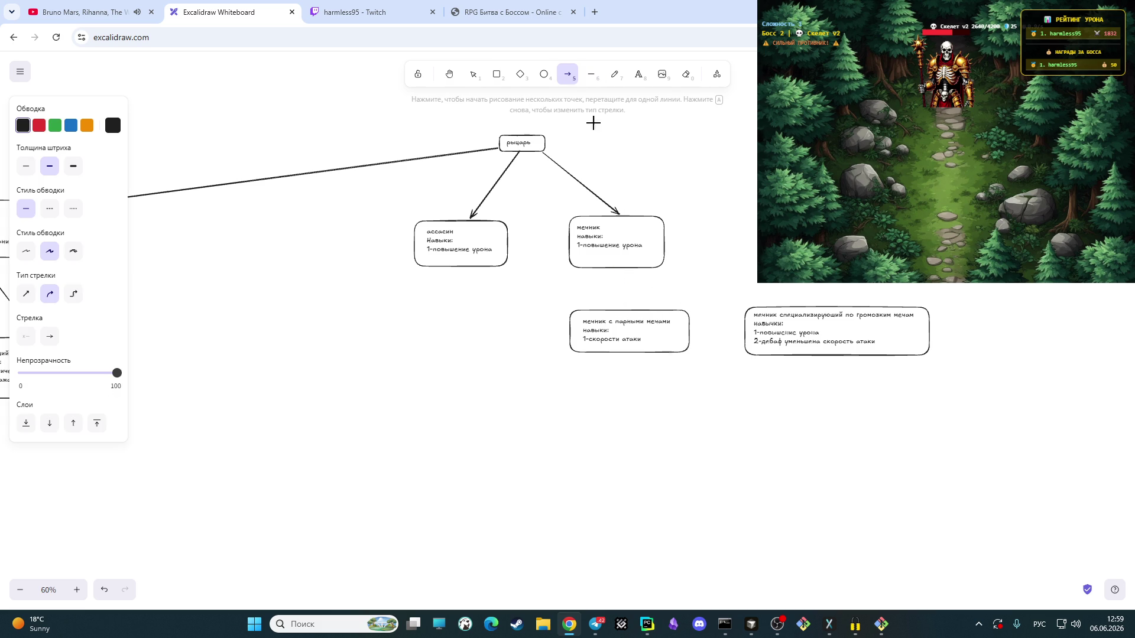
pyautogui.click(616, 257)
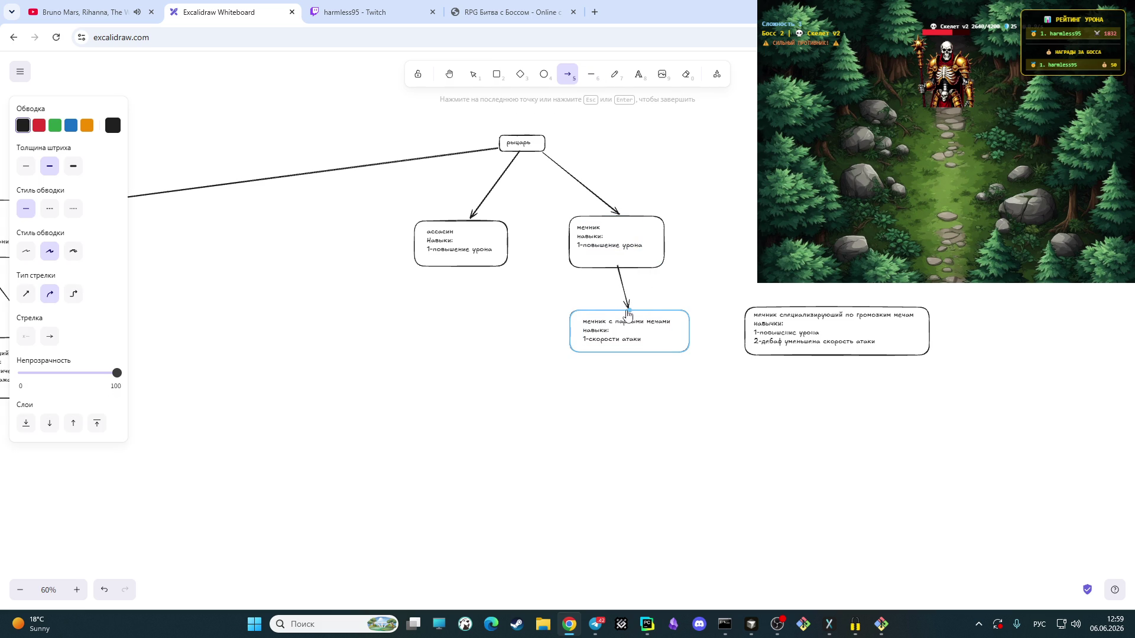
pyautogui.click(627, 307)
# Step: Draw an arrow from the мечник box to the greatsword box
pyautogui.click(572, 77)
pyautogui.click(651, 266)
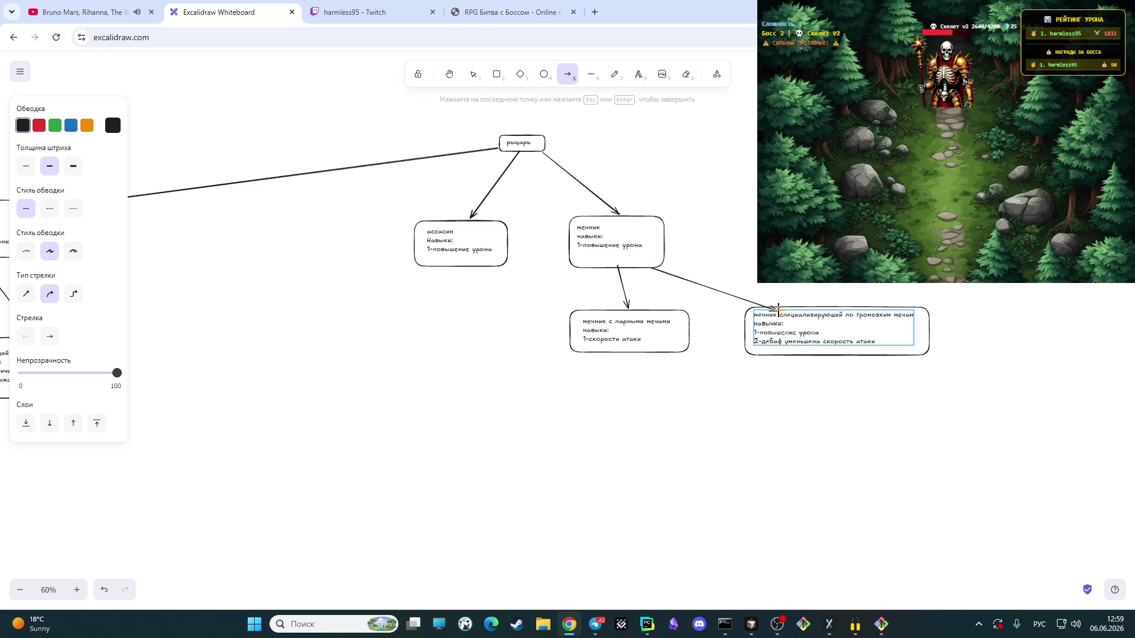
pyautogui.click(745, 309)
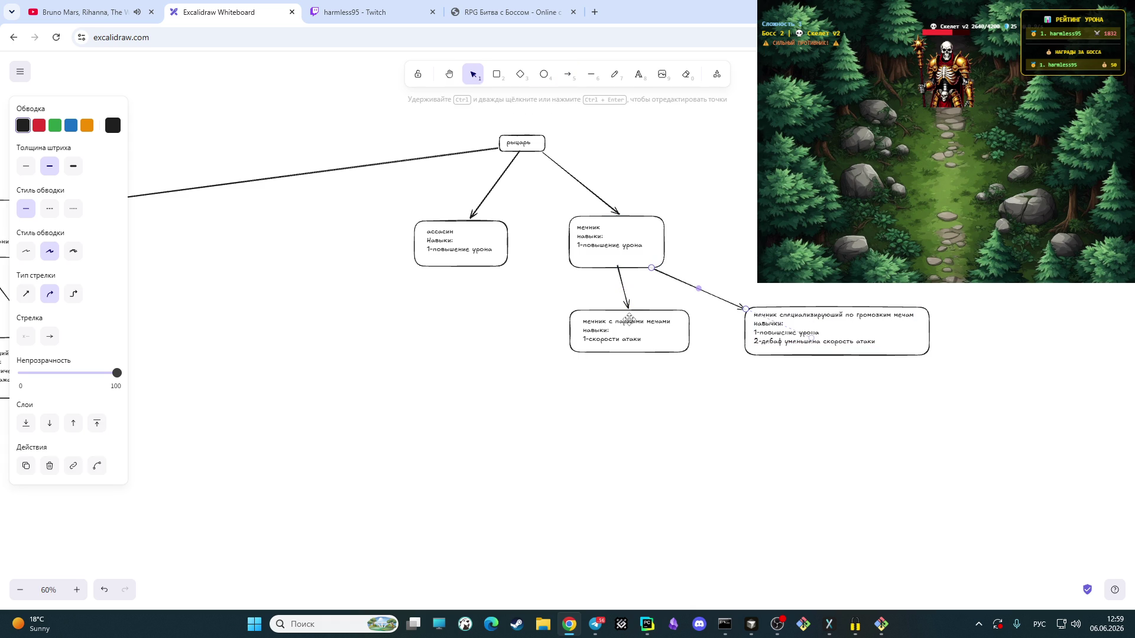
pyautogui.click(731, 364)
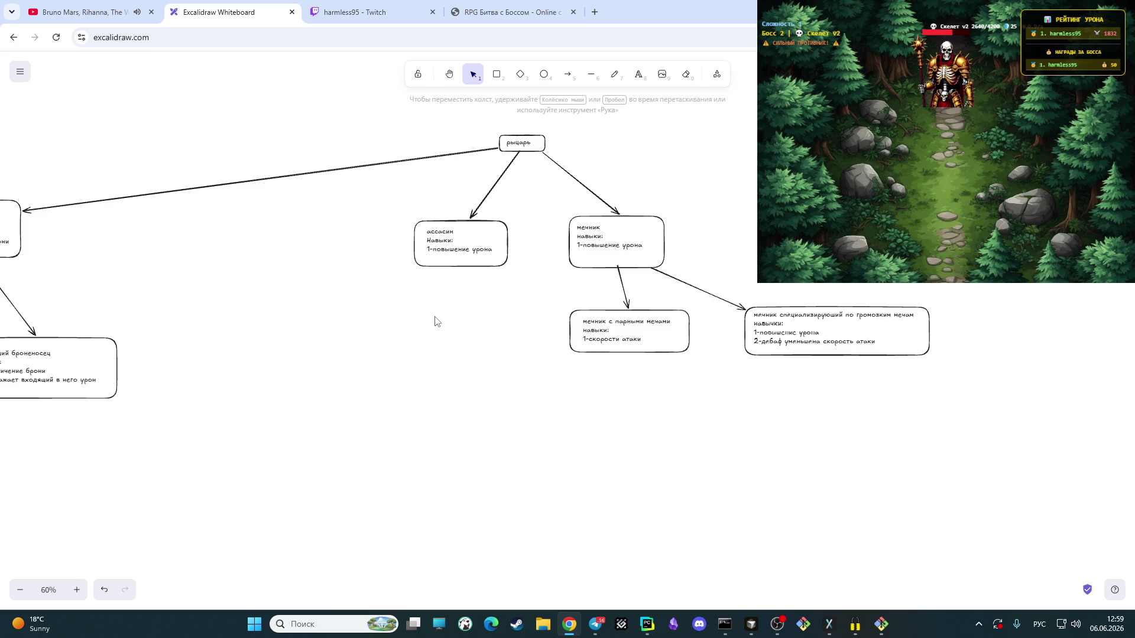
pyautogui.scroll(3, 432, 321)
# Step: Delete the ассасин box and its dangling arrow, then zoom out to see the tree
pyautogui.moveTo(514, 417); pyautogui.dragTo(389, 338)
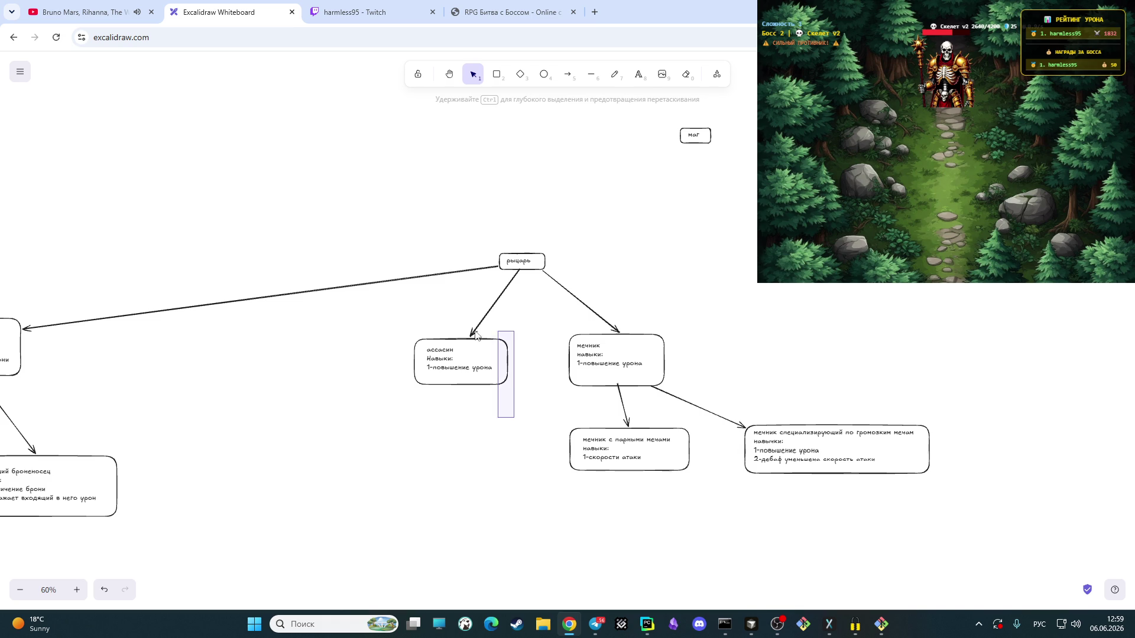
pyautogui.press('Delete')
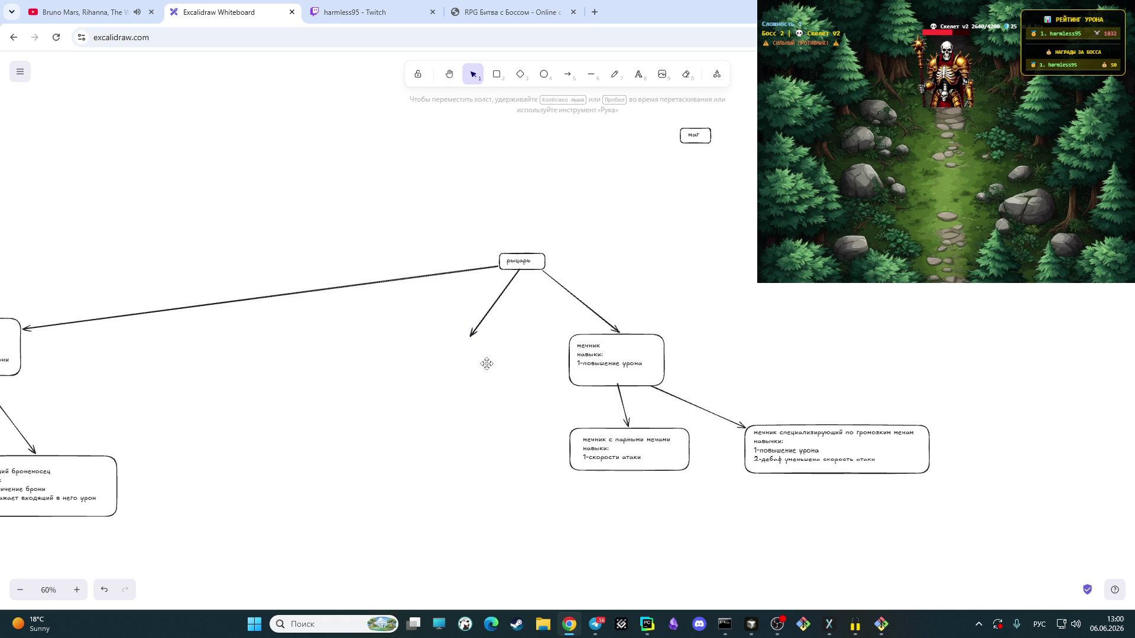
pyautogui.click(471, 332)
pyautogui.press('Delete')
pyautogui.scroll(-4, 423, 357)
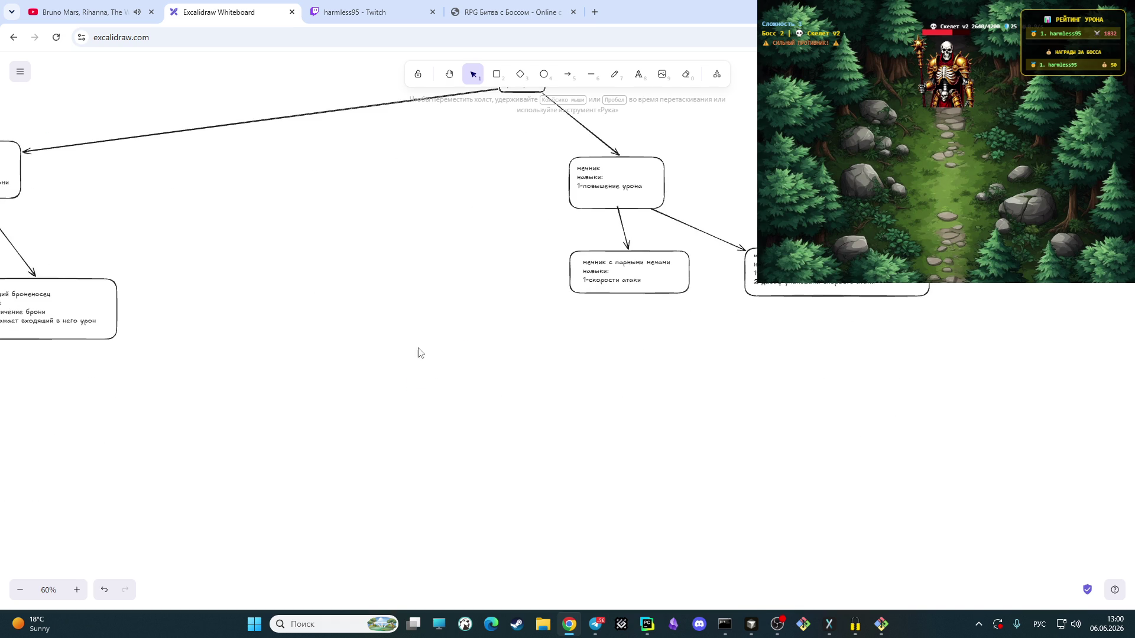
pyautogui.moveTo(431, 342); pyautogui.dragTo(617, 393)
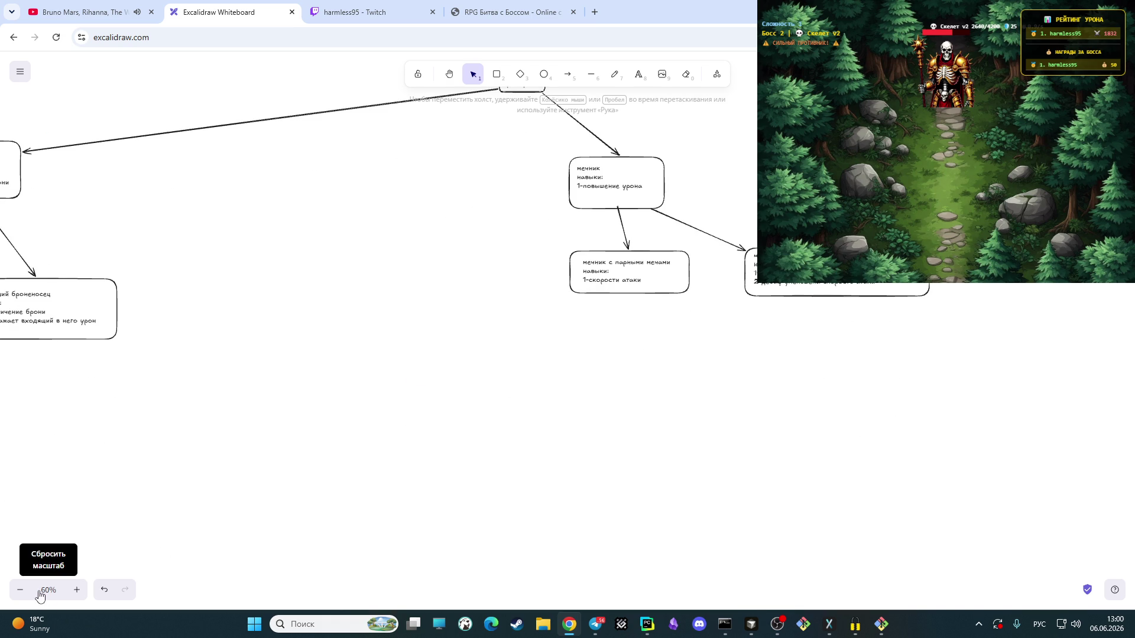
pyautogui.click(20, 590)
pyautogui.click(19, 590)
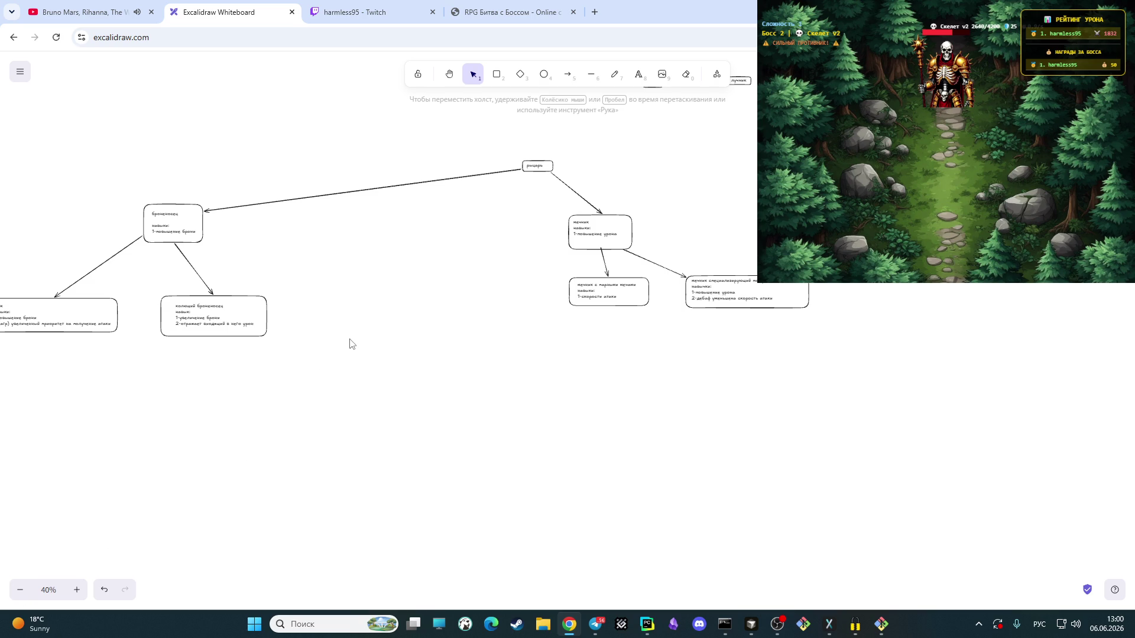
# Step: Move the swordsman branch left and recenter the рыцарь node above both branches
pyautogui.moveTo(889, 325); pyautogui.dragTo(519, 213)
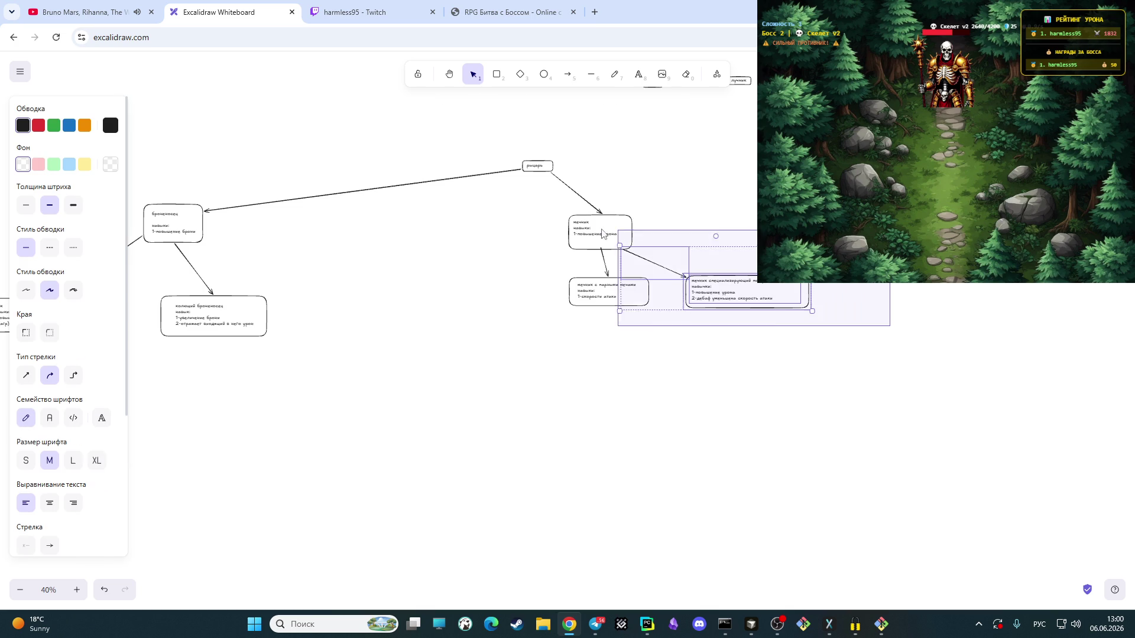
pyautogui.moveTo(589, 222)
pyautogui.mouseDown()
pyautogui.moveTo(372, 224)
pyautogui.moveTo(404, 216)
pyautogui.mouseUp()
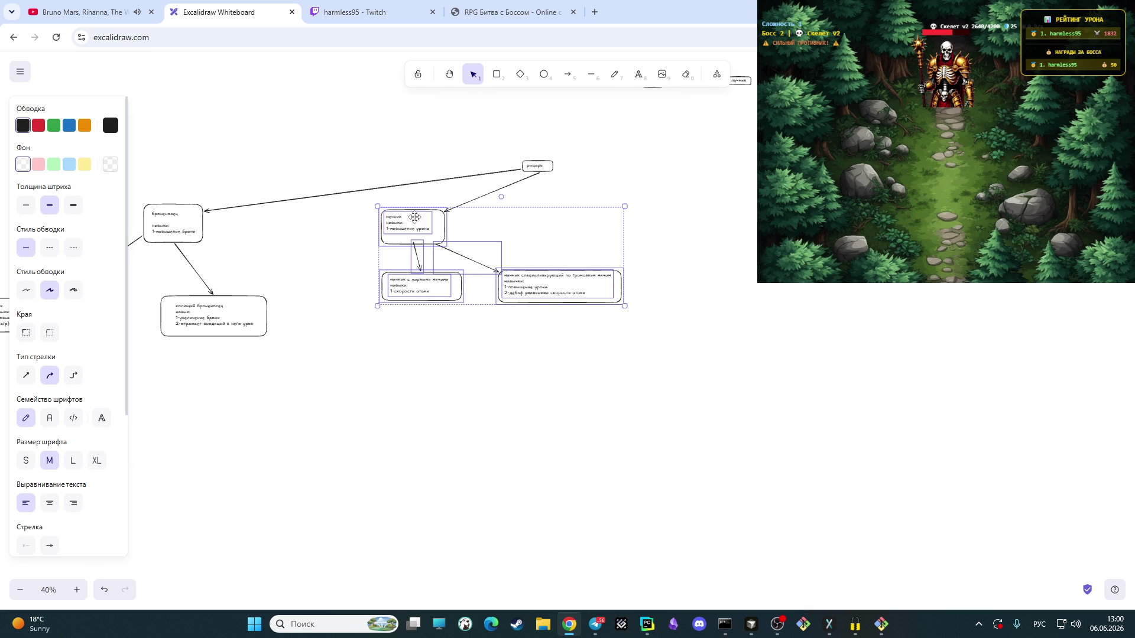
pyautogui.click(621, 173)
pyautogui.moveTo(588, 155); pyautogui.dragTo(501, 177)
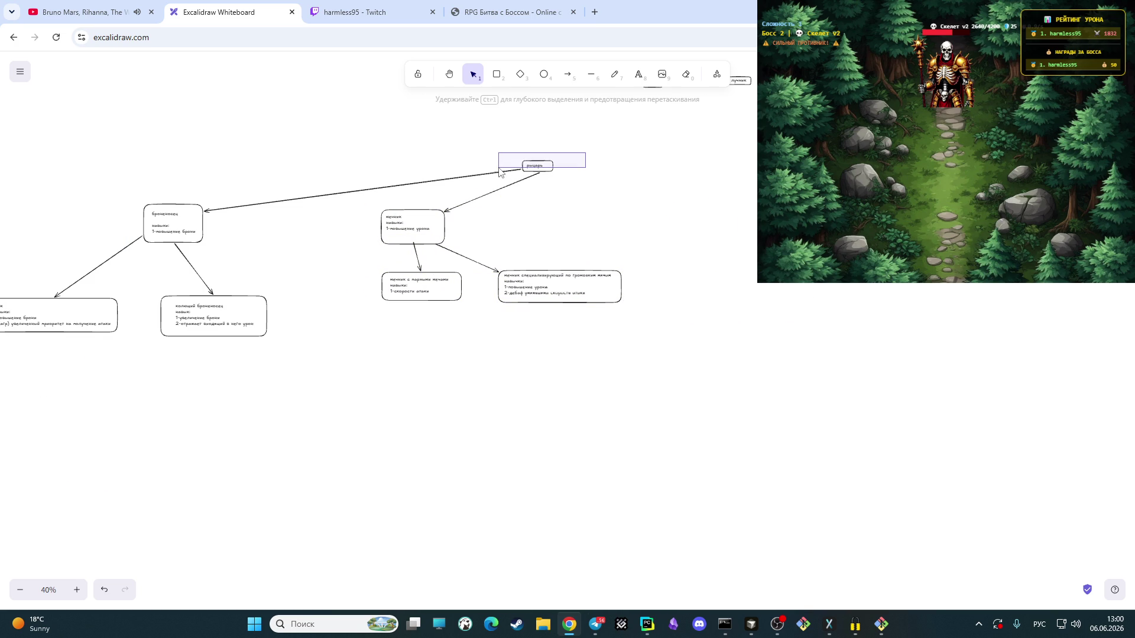
pyautogui.moveTo(567, 168); pyautogui.dragTo(498, 188)
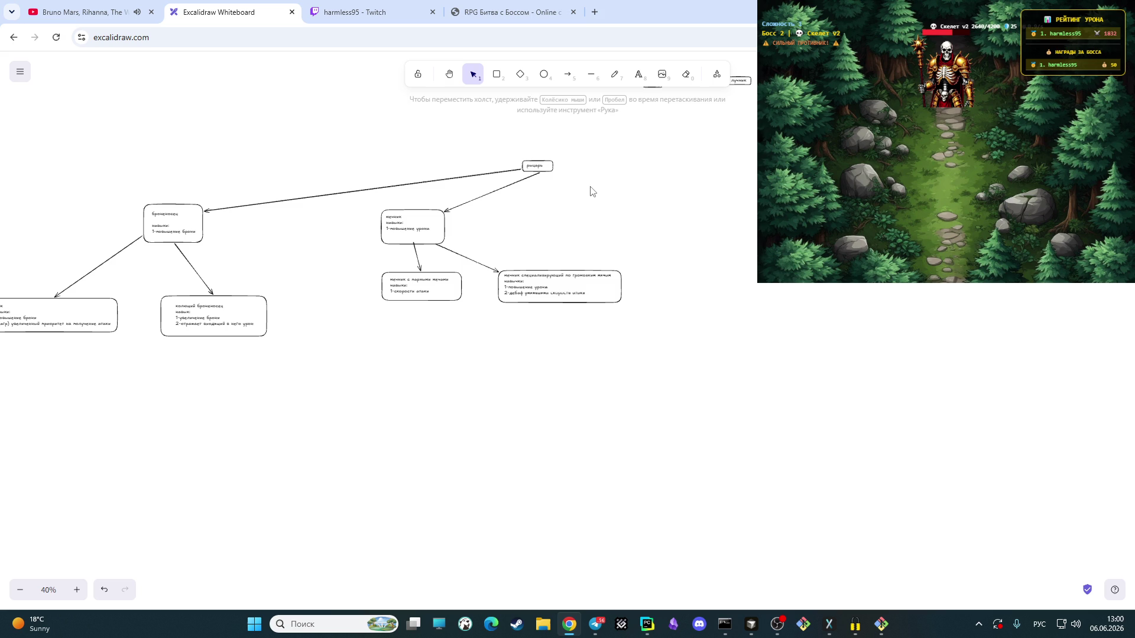
pyautogui.moveTo(612, 151)
pyautogui.mouseDown()
pyautogui.moveTo(509, 184)
pyautogui.moveTo(423, 160)
pyautogui.moveTo(312, 154)
pyautogui.mouseUp()
pyautogui.click(340, 190)
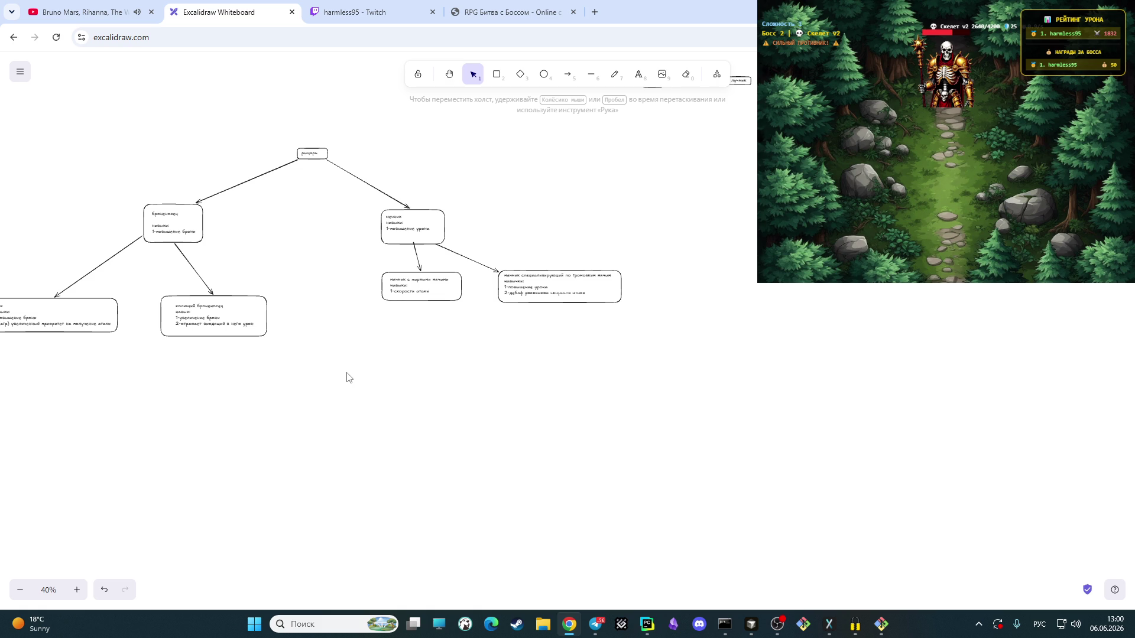
# Step: Zoom in and pan the canvas to the танк box with open space around it
pyautogui.click(76, 589)
pyautogui.click(77, 590)
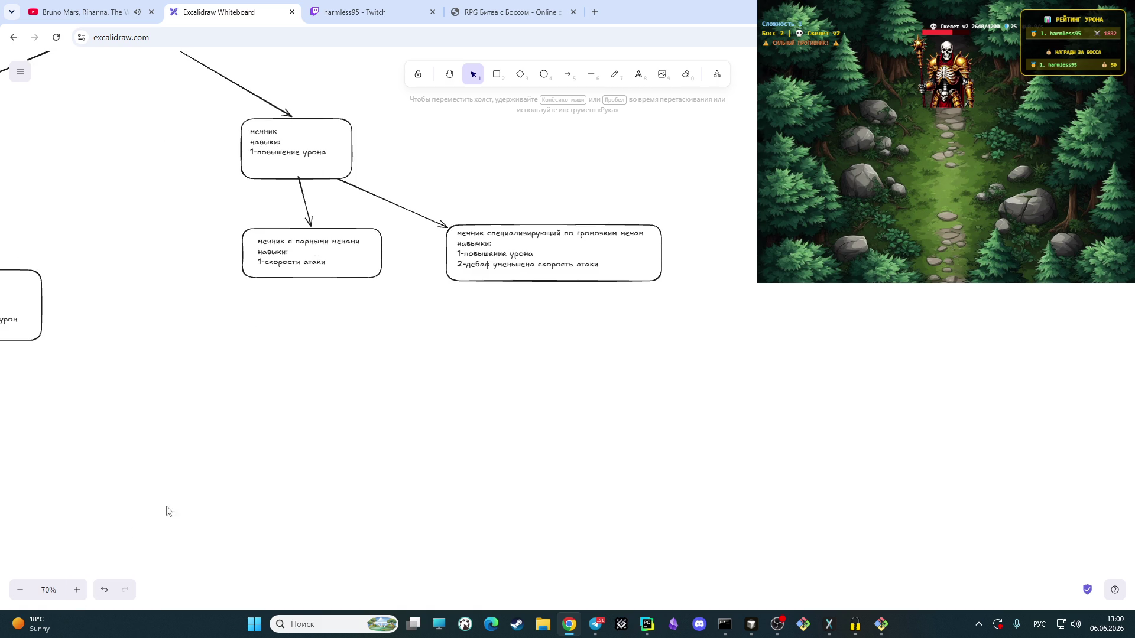
pyautogui.click(449, 73)
pyautogui.moveTo(344, 429)
pyautogui.mouseDown()
pyautogui.moveTo(511, 402)
pyautogui.moveTo(697, 476)
pyautogui.moveTo(687, 471)
pyautogui.mouseUp()
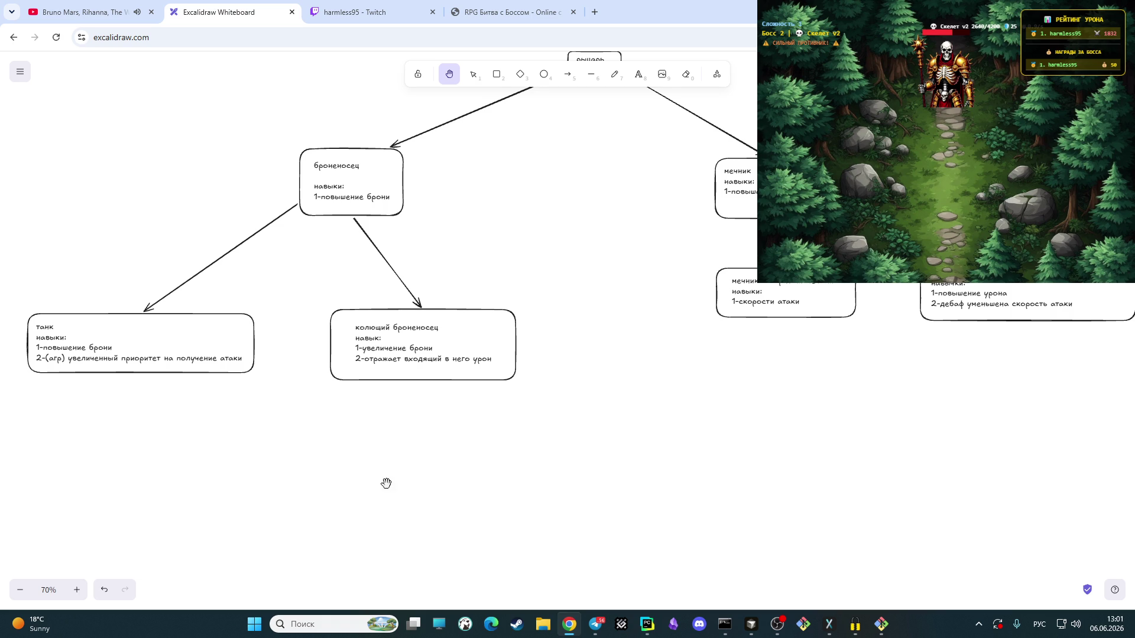
pyautogui.moveTo(157, 514)
pyautogui.mouseDown()
pyautogui.moveTo(693, 355)
pyautogui.moveTo(652, 395)
pyautogui.moveTo(744, 404)
pyautogui.moveTo(699, 391)
pyautogui.mouseUp()
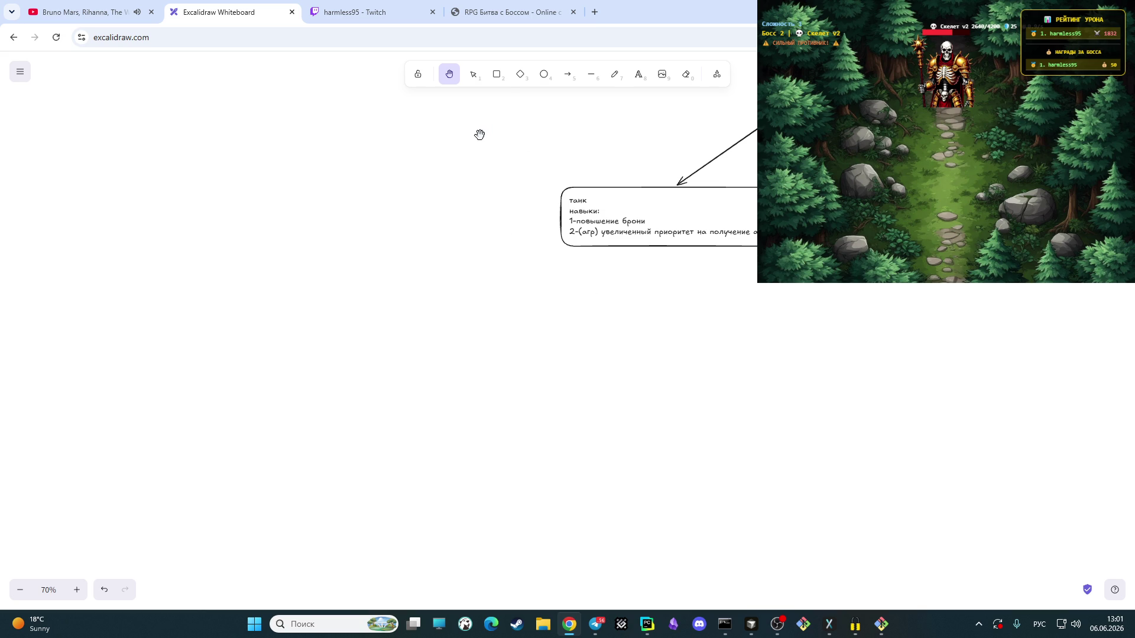
# Step: Start a верховный танк note below танк with the навыки: heading and first skills
pyautogui.click(638, 80)
pyautogui.click(542, 278)
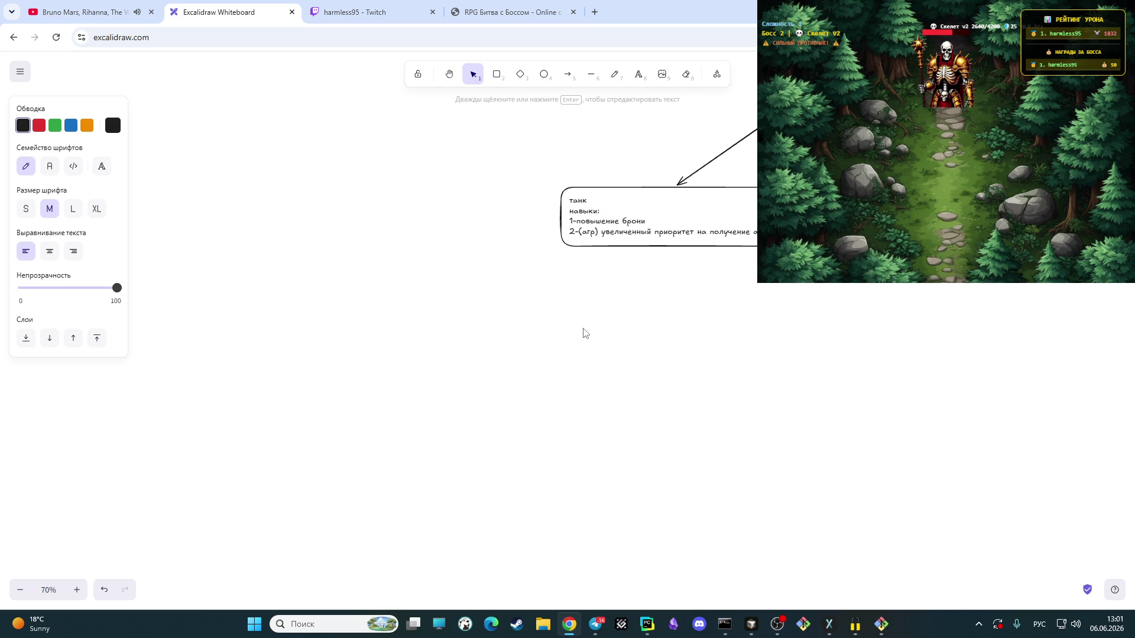
pyautogui.write('верховный')
pyautogui.write(' танк')
pyautogui.press('Return')
pyautogui.write('навыки')
pyautogui.hotkey('alt', 'shift')
pyautogui.write('gj')
pyautogui.press('BackSpace')
pyautogui.hotkey('alt', 'shift')
pyautogui.write('повышение брони ')
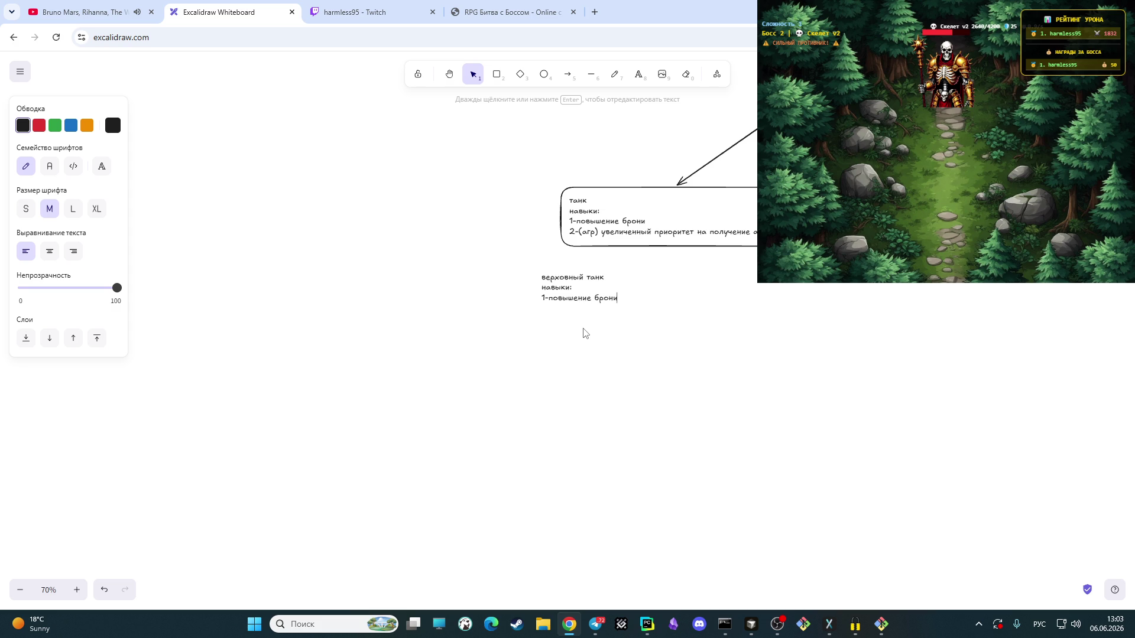
pyautogui.write('2-')
pyautogui.write('агр')
# Step: Edit the list to read повышение брони, повышение хп and агр as skills 1-3
pyautogui.press('Return')
pyautogui.write('3-')
pyautogui.press('BackSpace')
pyautogui.press('BackSpace')
pyautogui.press('Up')
pyautogui.write('команде')
pyautogui.press('BackSpace')
pyautogui.press('BackSpace')
pyautogui.press('BackSpace')
pyautogui.press('BackSpace')
pyautogui.press('BackSpace')
pyautogui.press('BackSpace')
pyautogui.press('BackSpace')
pyautogui.press('Return')
pyautogui.press('Down')
pyautogui.press('BackSpace')
pyautogui.write('3')
pyautogui.write('2')
pyautogui.write('повышение ')
pyautogui.write('хп')
pyautogui.press('BackSpace')
pyautogui.write('п')
pyautogui.click(495, 75)
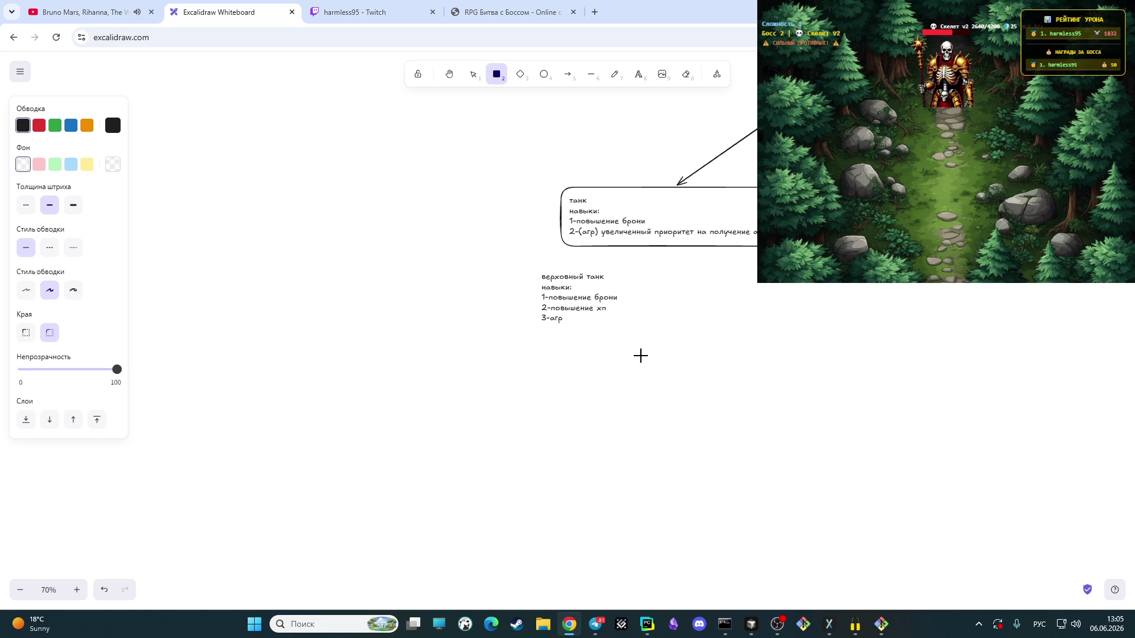
# Step: Box the верховный танк note and move it further below the танк box
pyautogui.moveTo(524, 266); pyautogui.dragTo(635, 334)
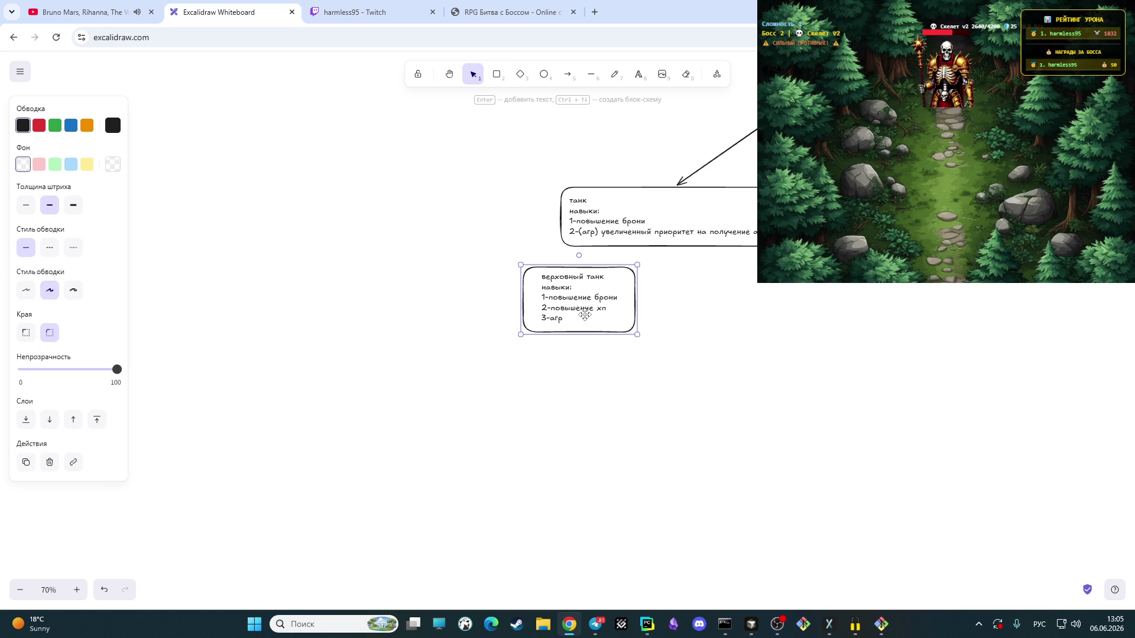
pyautogui.click(690, 322)
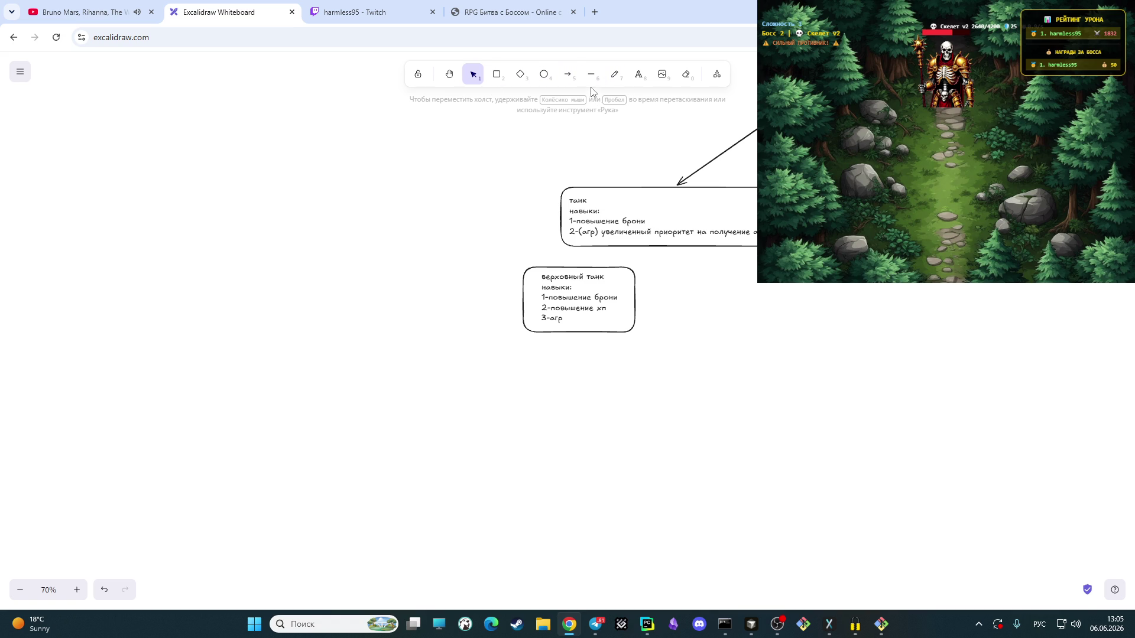
pyautogui.moveTo(487, 247); pyautogui.dragTo(651, 351)
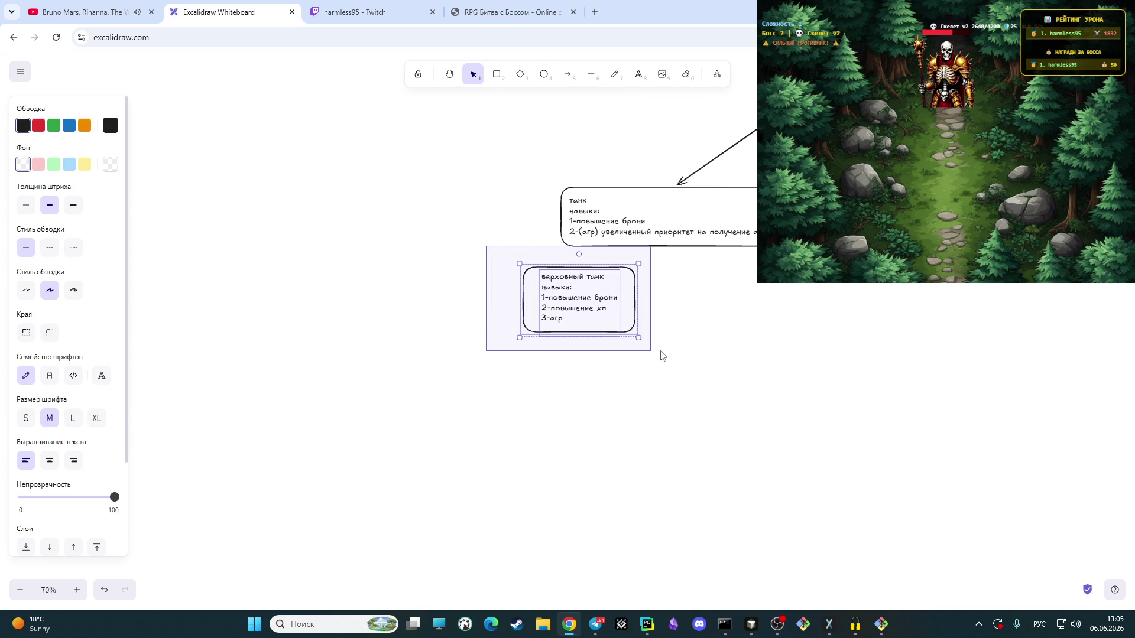
pyautogui.moveTo(579, 299)
pyautogui.mouseDown()
pyautogui.moveTo(455, 342)
pyautogui.moveTo(656, 358)
pyautogui.mouseUp()
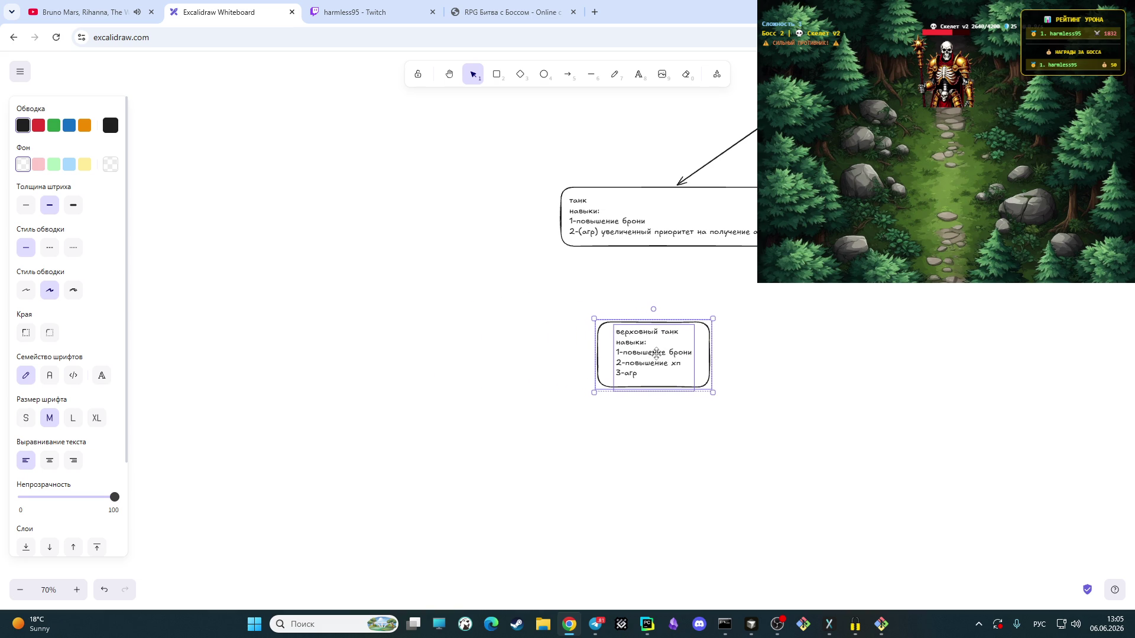
pyautogui.click(768, 313)
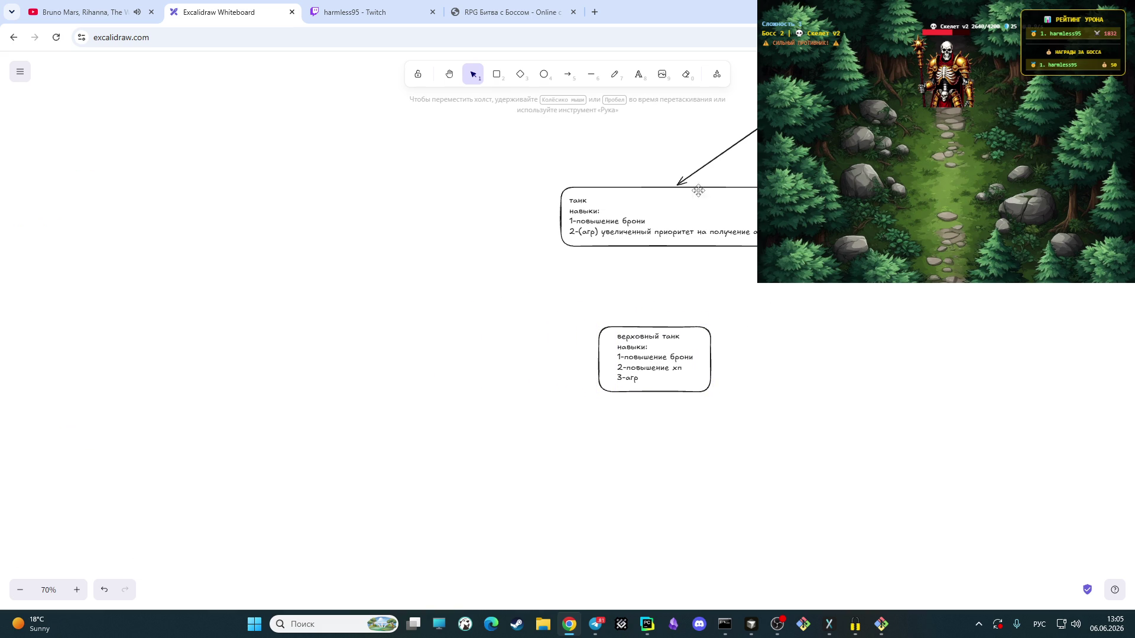
# Step: Connect the танк box to the верховный танк box with an arrow, discarding a misshapen curved one
pyautogui.click(568, 75)
pyautogui.click(658, 251)
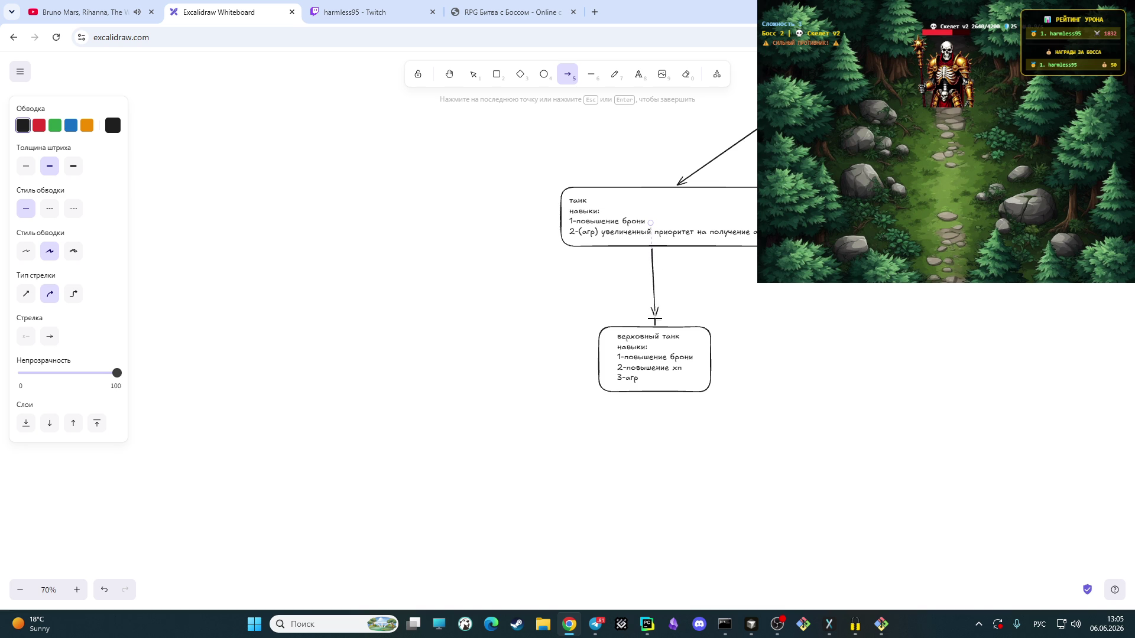
pyautogui.click(655, 319)
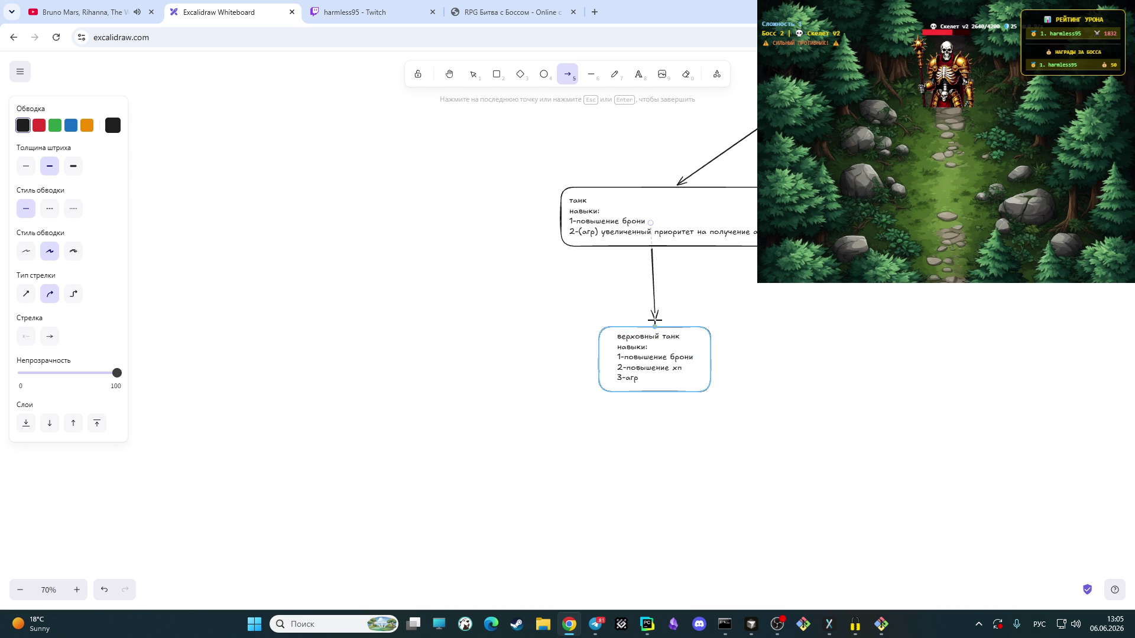
pyautogui.rightClick(653, 296)
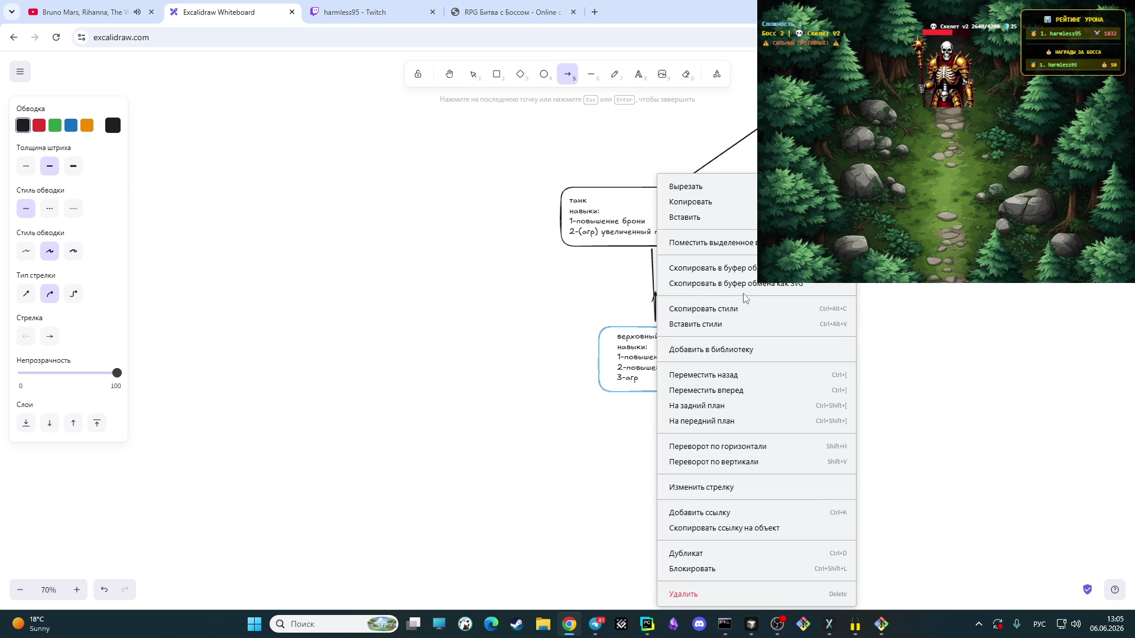
pyautogui.click(577, 275)
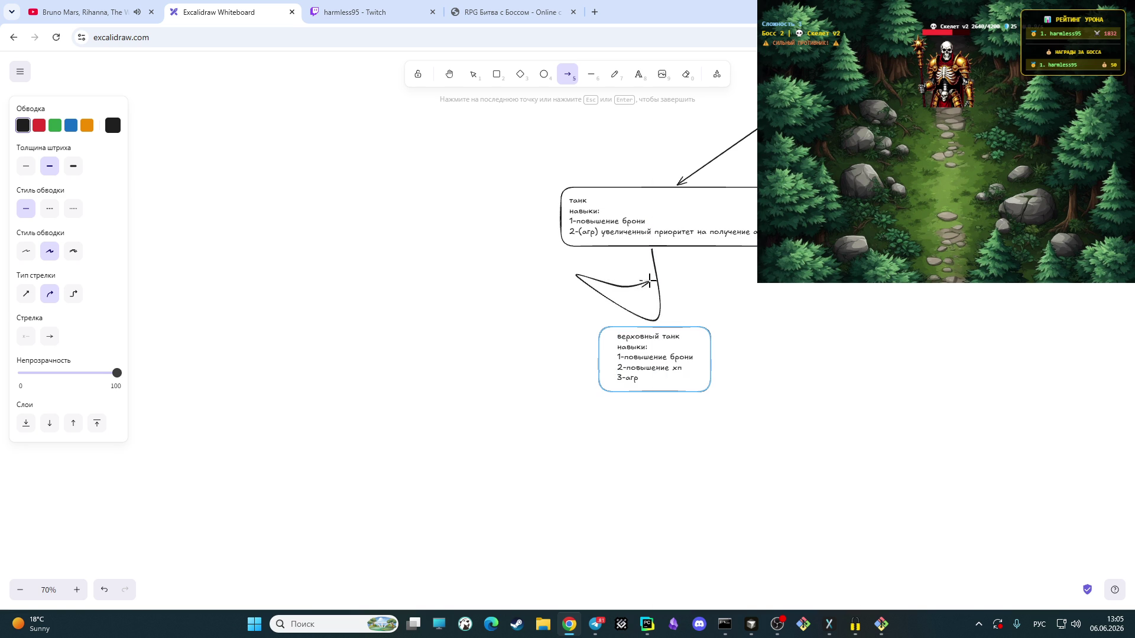
pyautogui.doubleClick(626, 279)
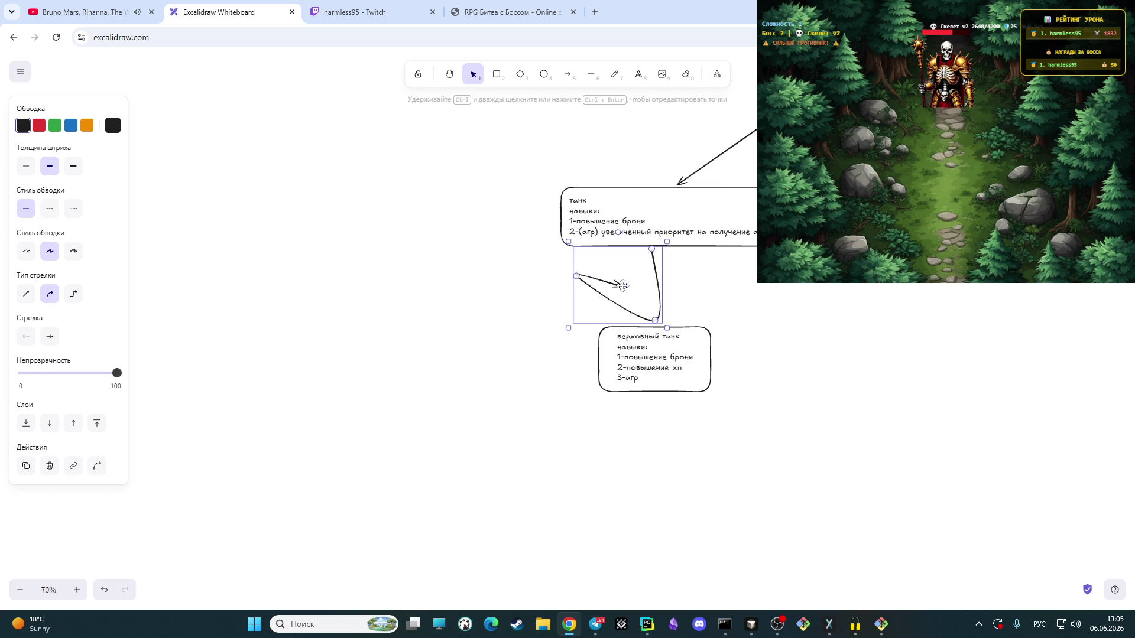
pyautogui.press('Delete')
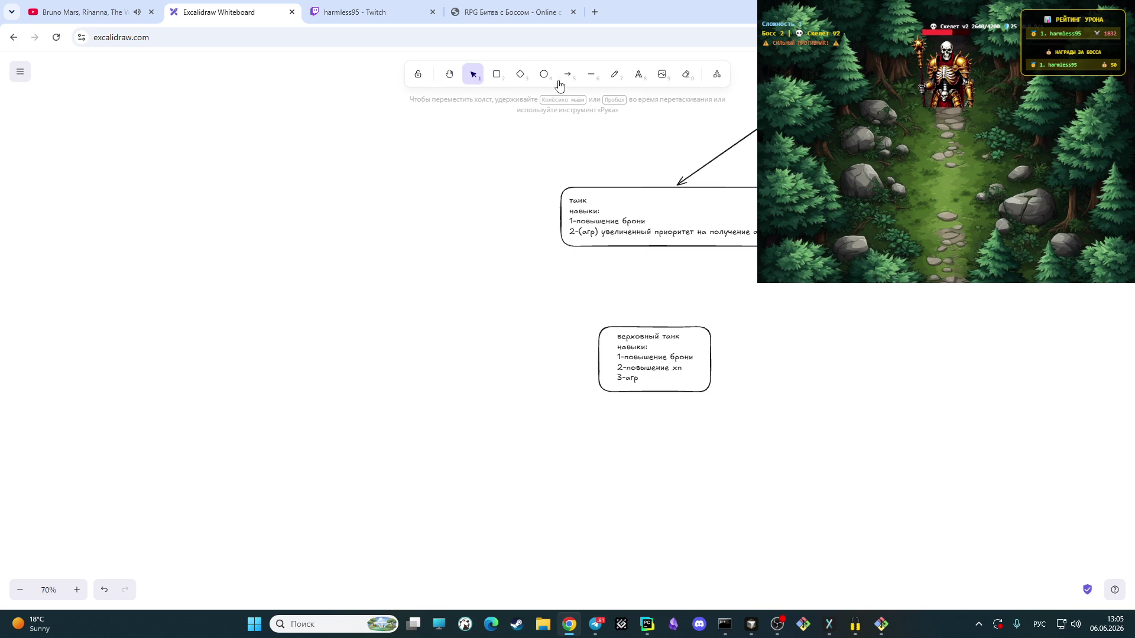
pyautogui.click(568, 74)
pyautogui.click(666, 249)
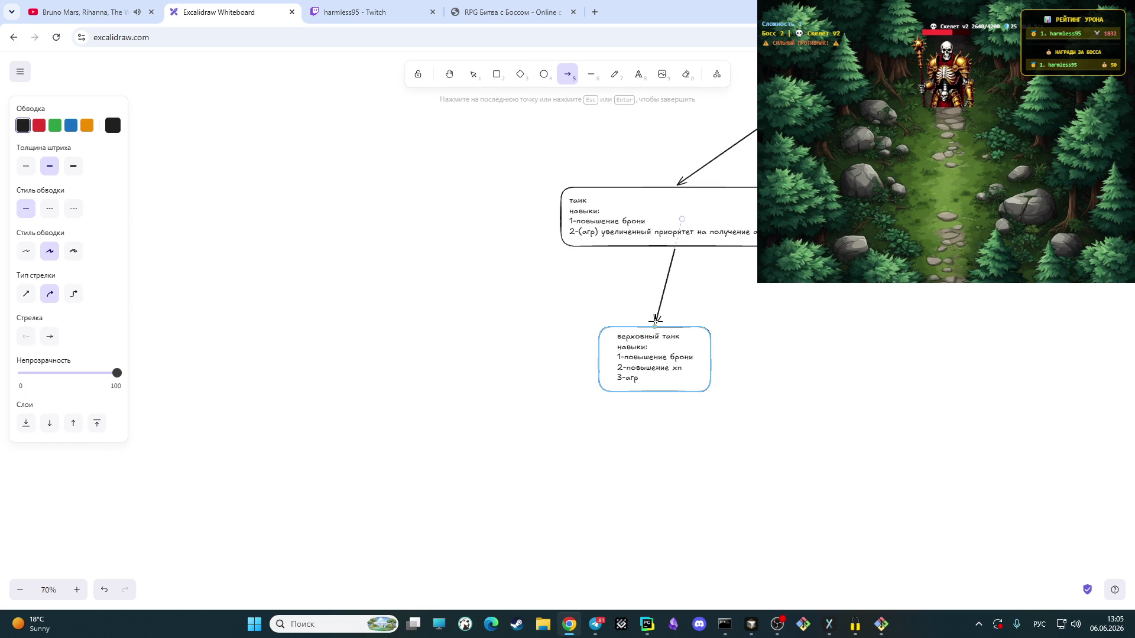
pyautogui.doubleClick(655, 321)
pyautogui.click(785, 289)
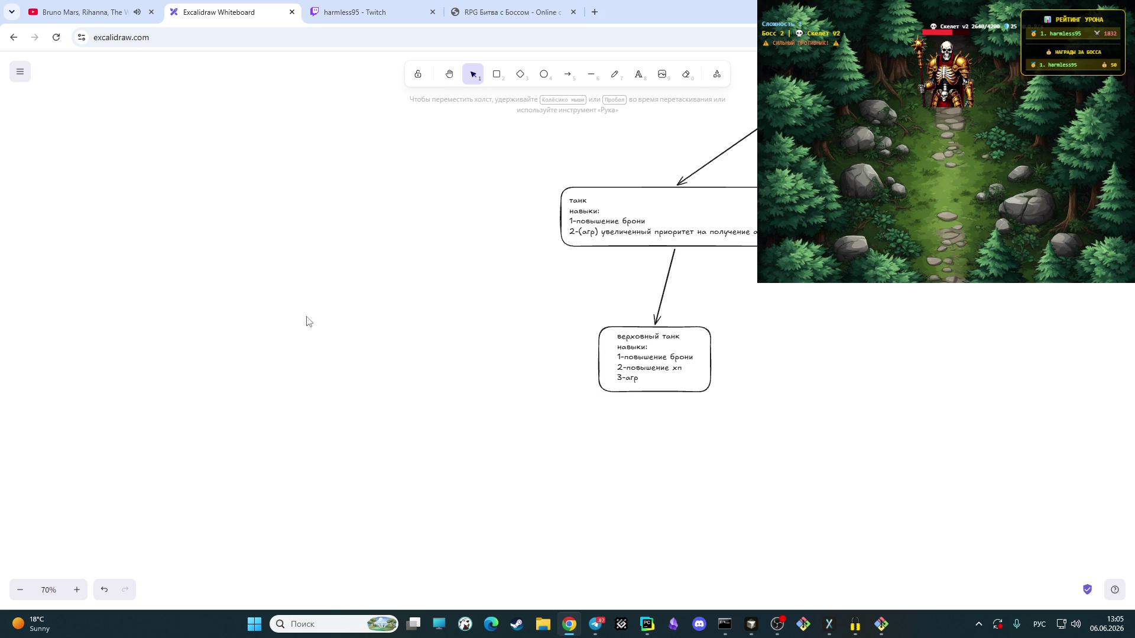
pyautogui.click(450, 78)
# Step: Pan to show the whole skill tree, then switch to the Twitch stream tab
pyautogui.moveTo(843, 366)
pyautogui.mouseDown()
pyautogui.moveTo(511, 341)
pyautogui.moveTo(494, 378)
pyautogui.mouseUp()
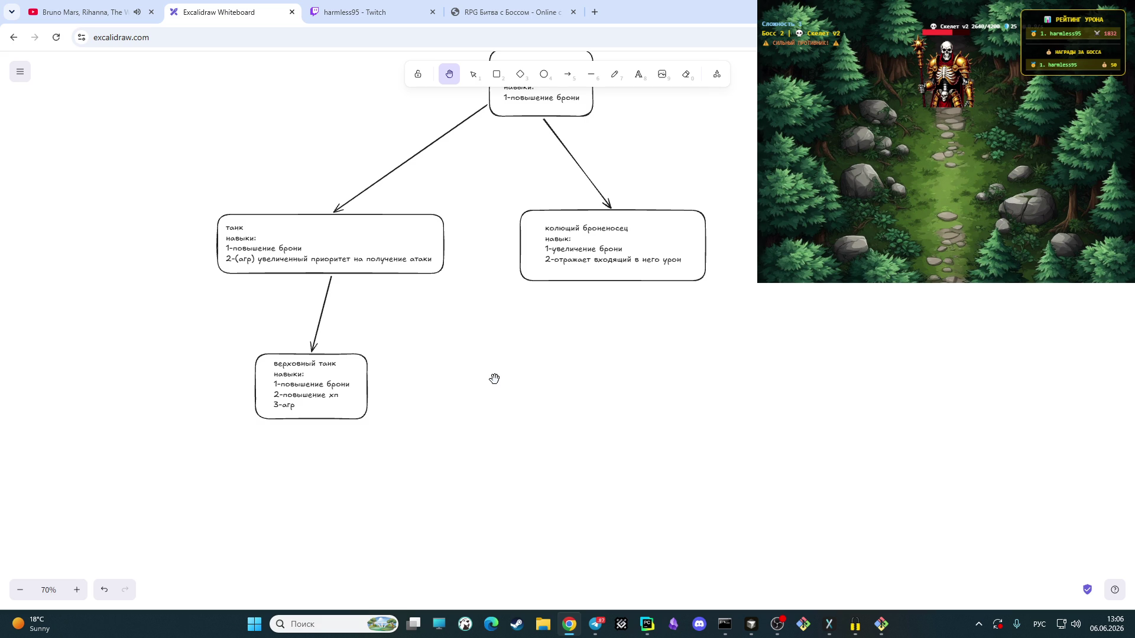
pyautogui.click(354, 12)
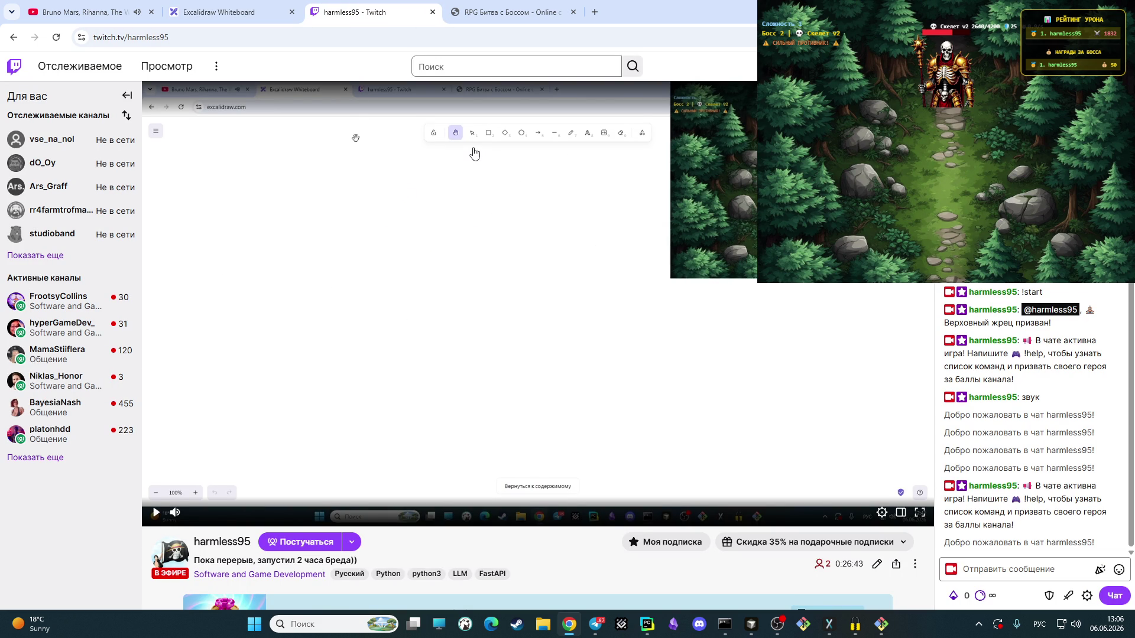
# Step: Redeem the Вступить в бой! channel-points reward on the Twitch stream
pyautogui.click(515, 10)
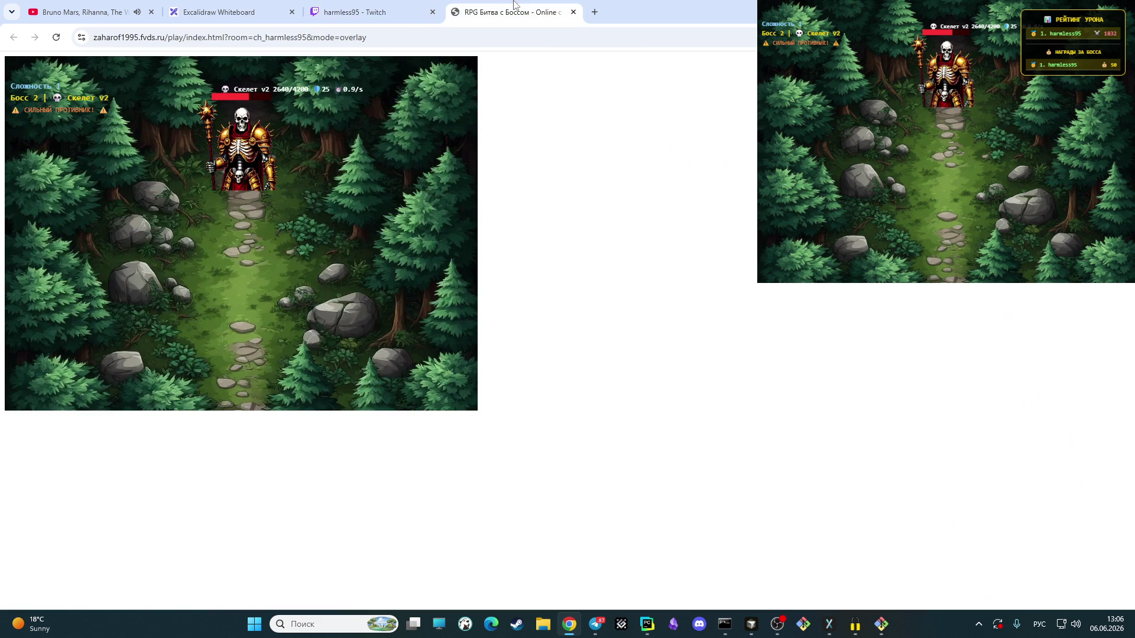
pyautogui.click(224, 7)
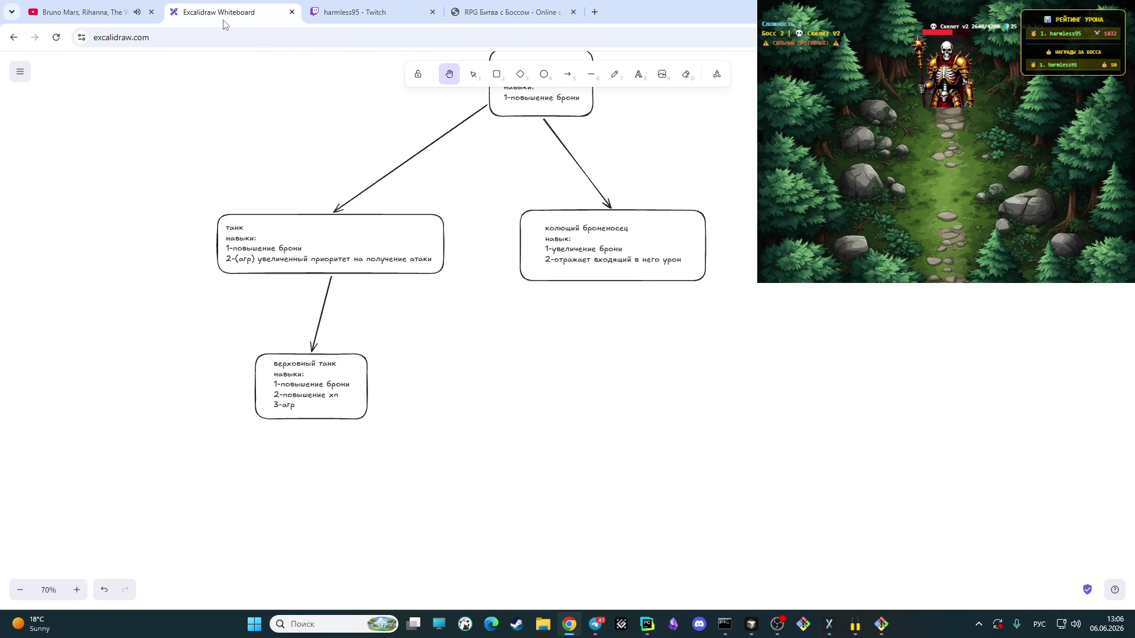
pyautogui.click(355, 12)
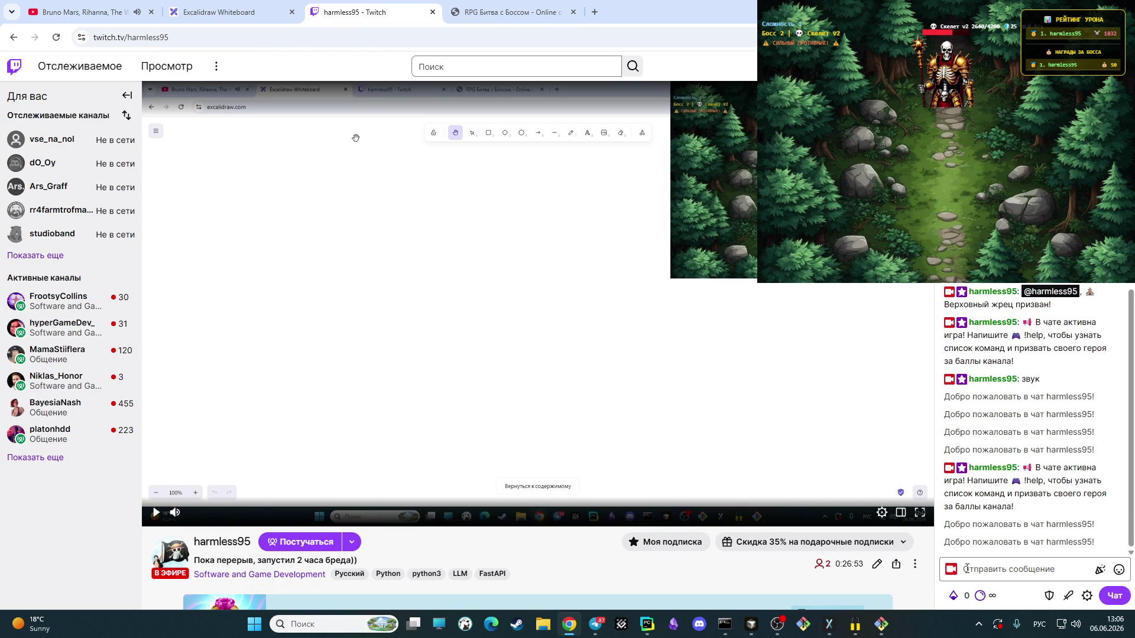
pyautogui.click(978, 596)
pyautogui.click(973, 488)
pyautogui.click(1006, 580)
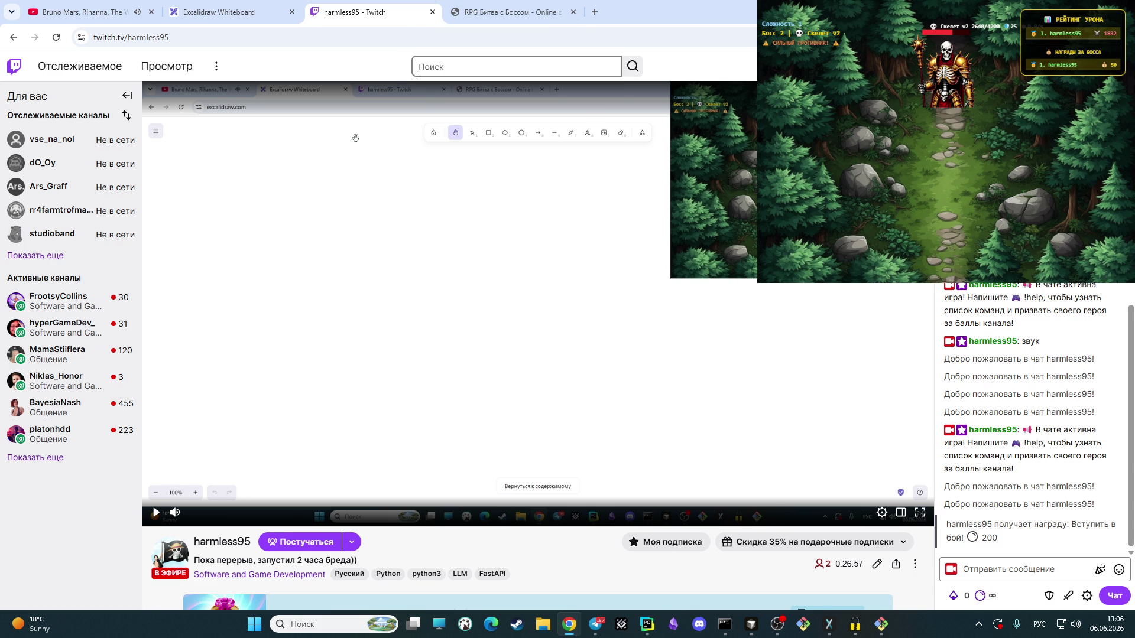
# Step: Show the RPG boss-fight tab with OBS Studio in front and its chat box focused
pyautogui.click(222, 12)
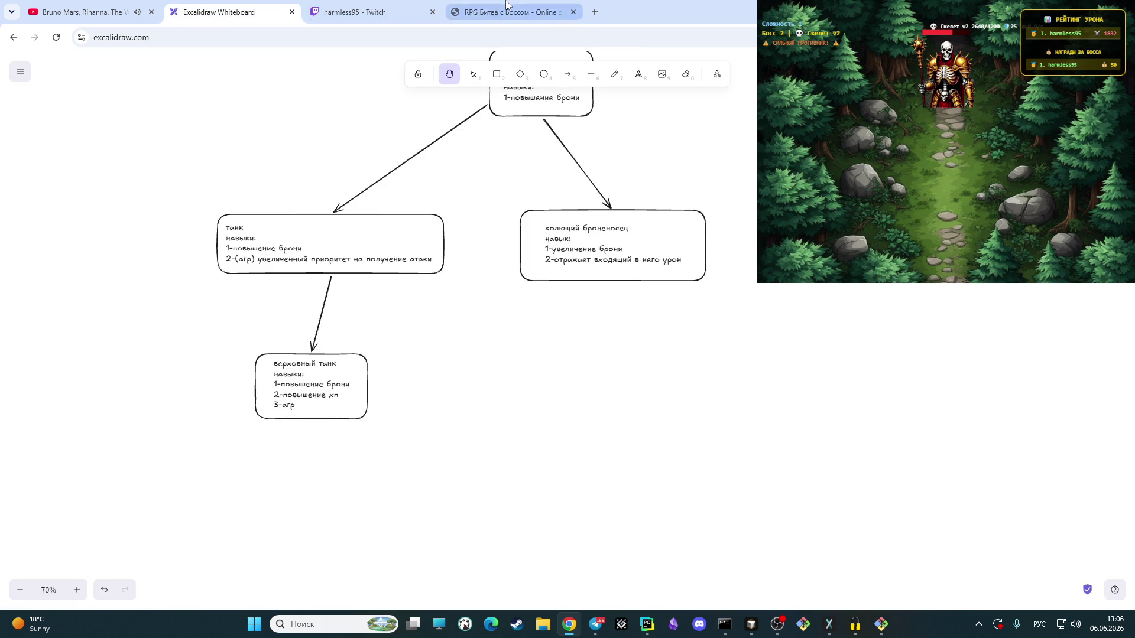
pyautogui.click(510, 12)
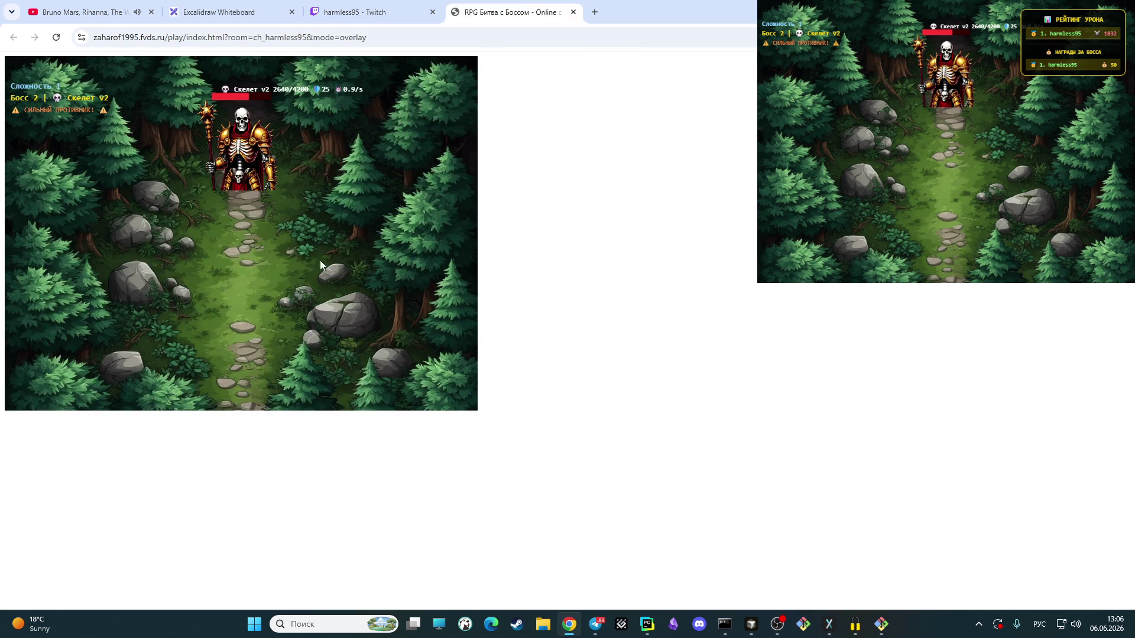
pyautogui.click(770, 626)
pyautogui.click(884, 303)
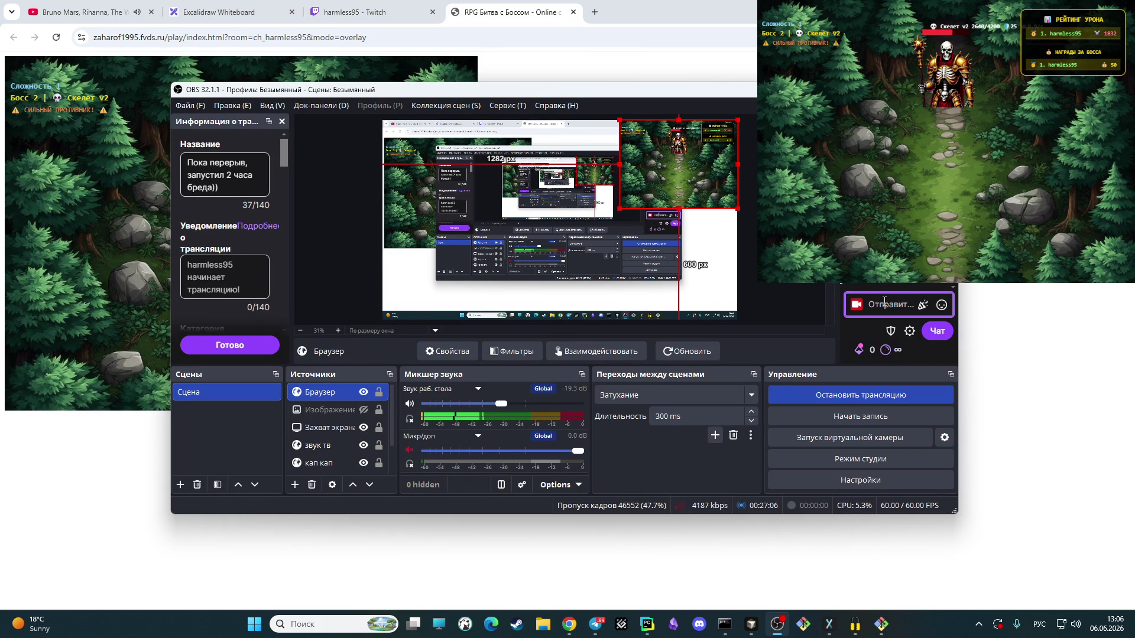
# Step: Send !start in chat to join the boss fight, then return to the Excalidraw skill tree
pyautogui.hotkey('alt', 'shift')
pyautogui.write('!start')
pyautogui.press('Return')
pyautogui.moveTo(652, 98)
pyautogui.mouseDown()
pyautogui.moveTo(723, 360)
pyautogui.moveTo(751, 125)
pyautogui.mouseUp()
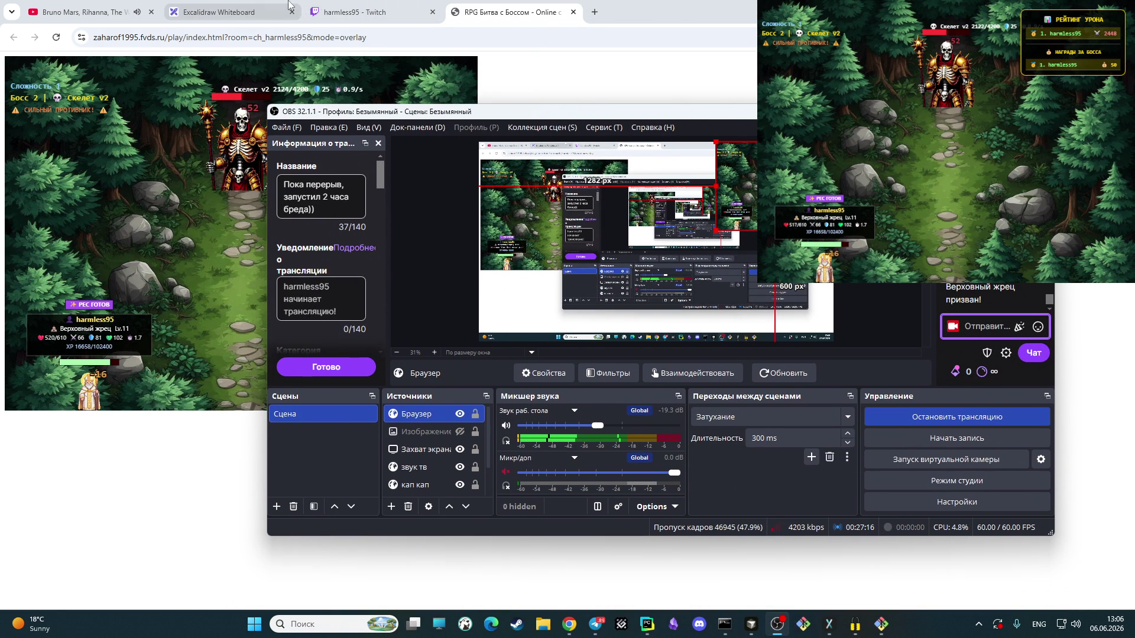
pyautogui.click(251, 5)
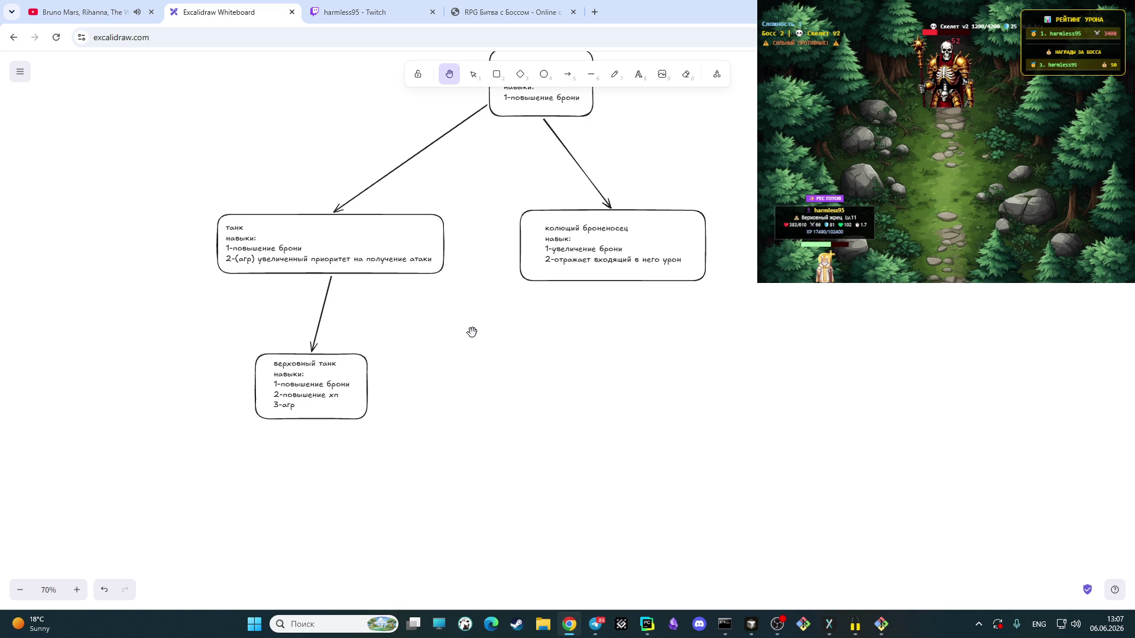
pyautogui.click(778, 624)
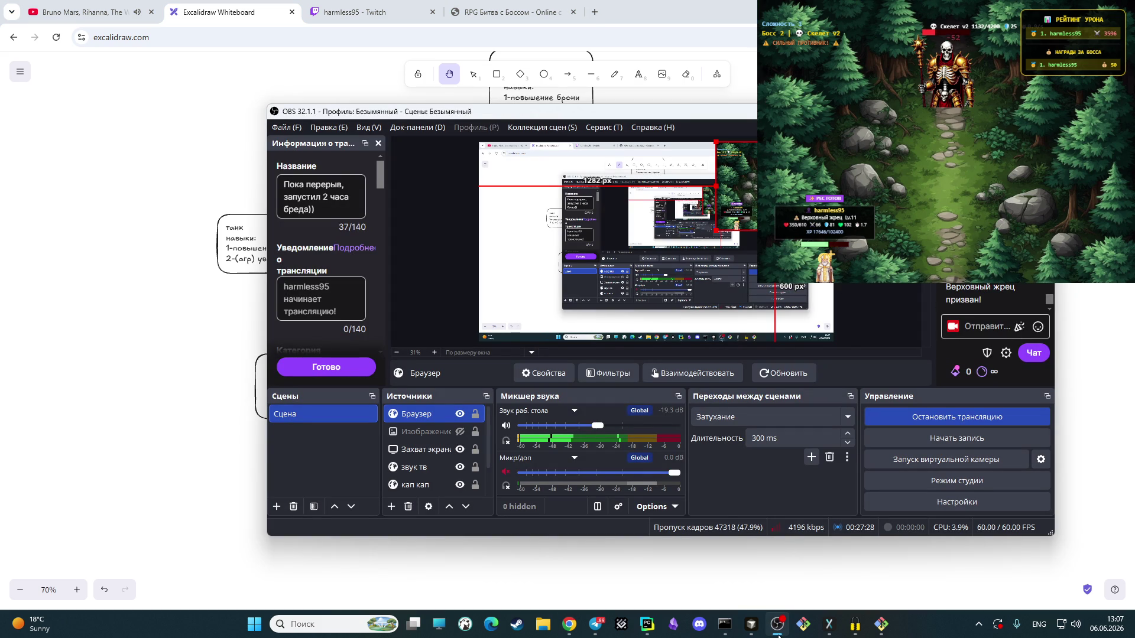
pyautogui.click(777, 625)
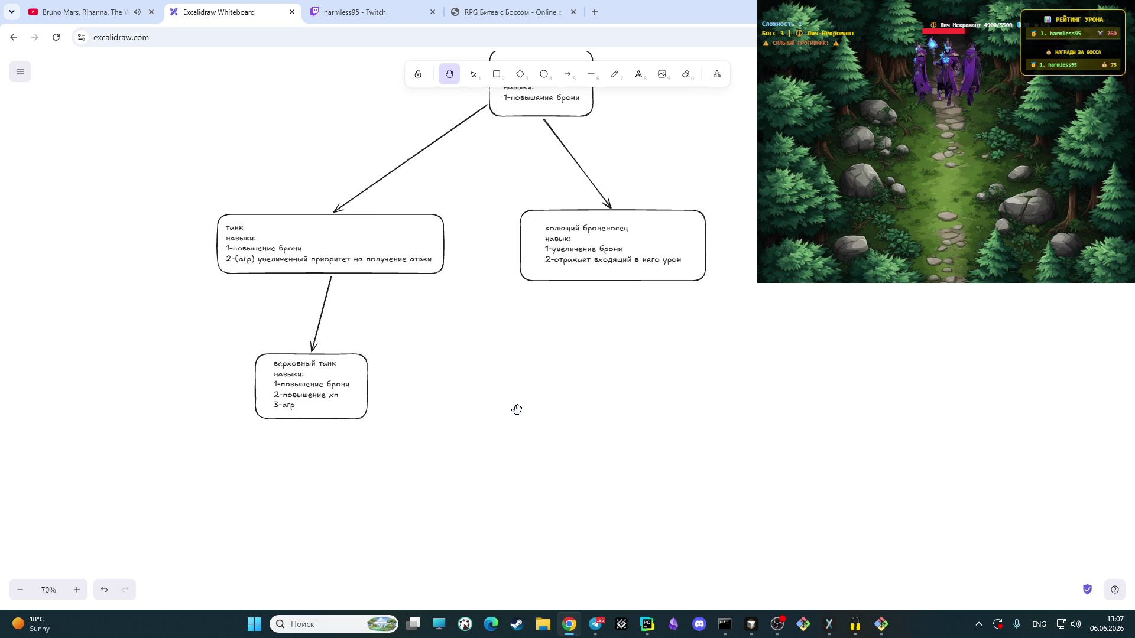
# Step: Start a заряжающий броненосец text note with a навыки: heading and first skill, armor increase
pyautogui.click(639, 74)
pyautogui.press('Escape')
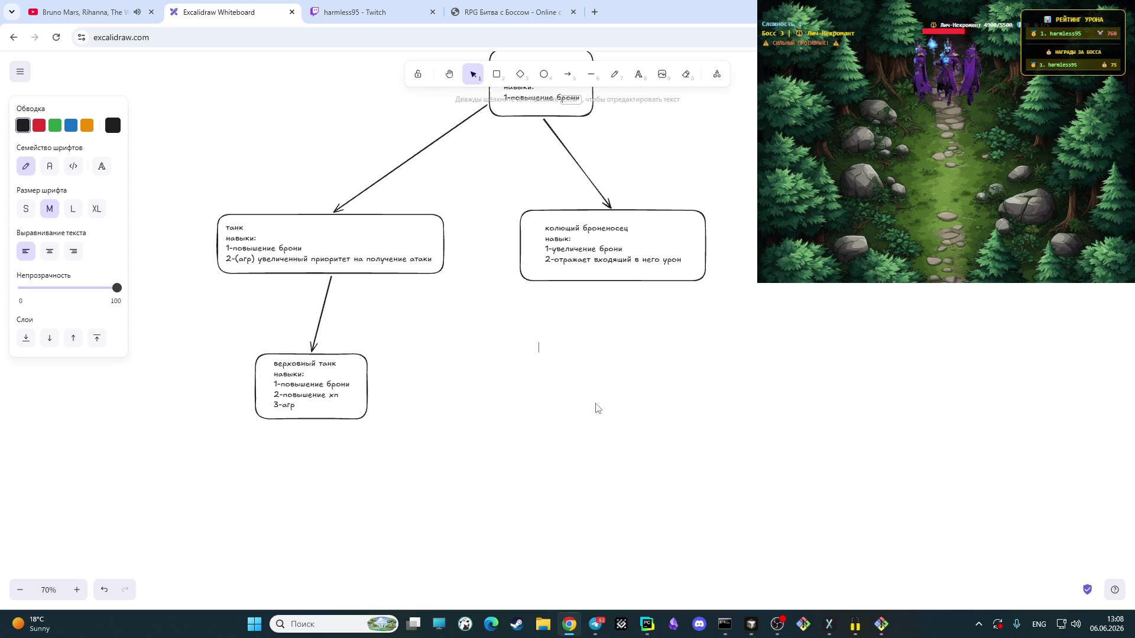
pyautogui.write('afhz')
pyautogui.press('BackSpace')
pyautogui.press('BackSpace')
pyautogui.press('BackSpace')
pyautogui.press('BackSpace')
pyautogui.hotkey('alt', 'shift')
pyautogui.write('заряжающий ')
pyautogui.write('броненосец')
pyautogui.press('Return')
pyautogui.write('навыки')
pyautogui.hotkey('alt', 'shift')
pyautogui.write(': 1')
pyautogui.write('-ed')
pyautogui.press('BackSpace')
pyautogui.press('BackSpace')
pyautogui.hotkey('alt', 'shift')
pyautogui.write('увеличение брони')
# Step: Add skill 2, reflection, and skill 3, accumulated damage dealt after death
pyautogui.press('Return')
pyautogui.write('2-отражение')
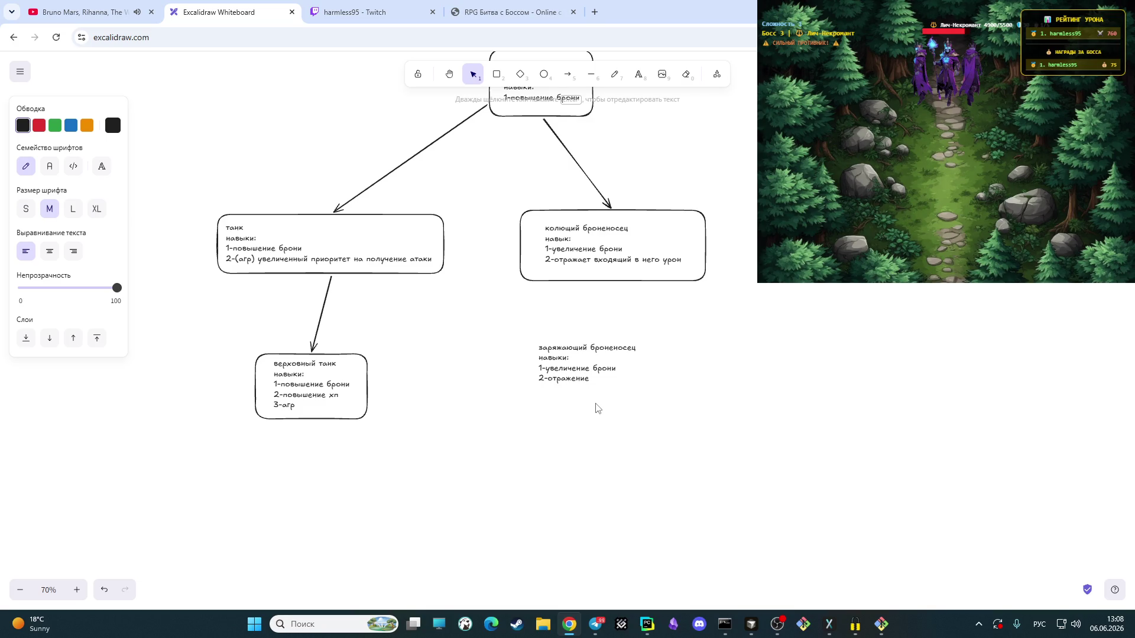
pyautogui.press('Return')
pyautogui.write('3-')
pyautogui.write('н')
pyautogui.press('BackSpace')
pyautogui.write('полученый урон')
pyautogui.press('BackSpace')
pyautogui.press('BackSpace')
pyautogui.press('BackSpace')
pyautogui.press('BackSpace')
pyautogui.press('BackSpace')
pyautogui.press('BackSpace')
pyautogui.press('BackSpace')
pyautogui.press('BackSpace')
pyautogui.press('BackSpace')
pyautogui.press('BackSpace')
pyautogui.press('BackSpace')
pyautogui.write('дополнительно наккапливает урон ')
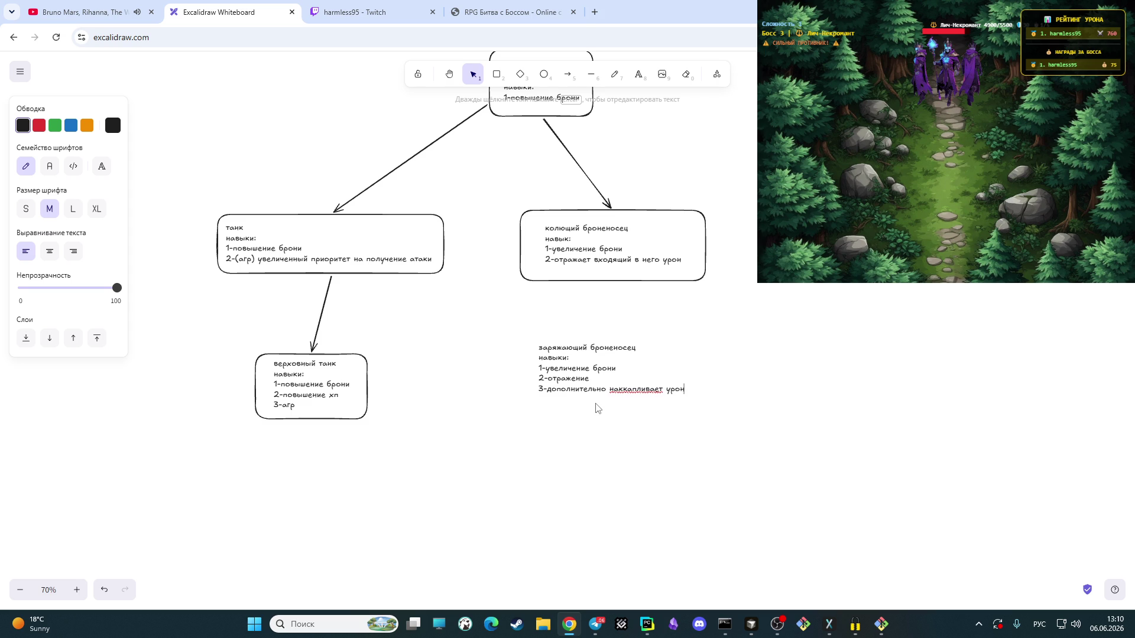
pyautogui.write('и после ')
pyautogui.write('см')
pyautogui.write('ерти')
pyautogui.write(' наносит')
pyautogui.click(496, 75)
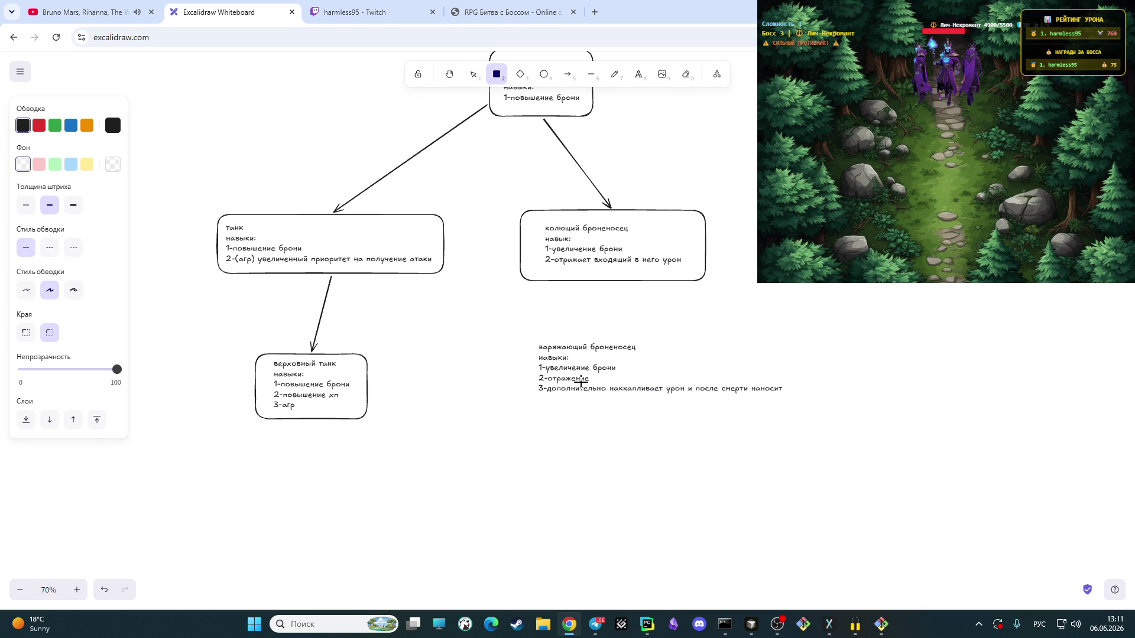
# Step: Frame the заряжающий броненосец text in a box tightened around it
pyautogui.moveTo(528, 337)
pyautogui.mouseDown()
pyautogui.moveTo(815, 405)
pyautogui.moveTo(799, 405)
pyautogui.mouseUp()
pyautogui.click(677, 372)
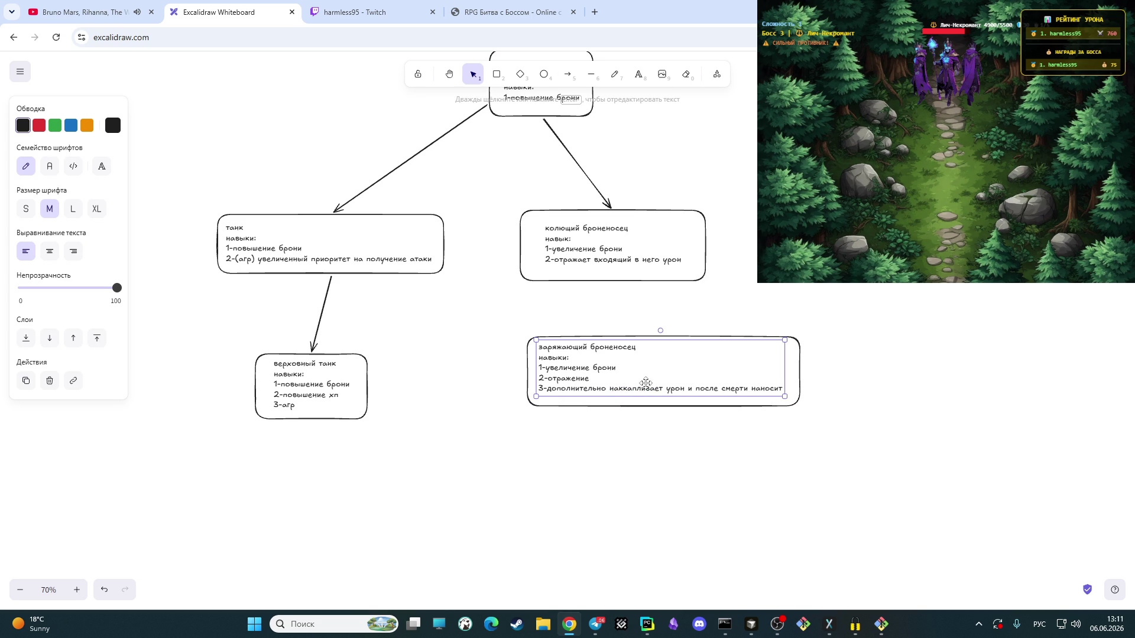
pyautogui.click(617, 457)
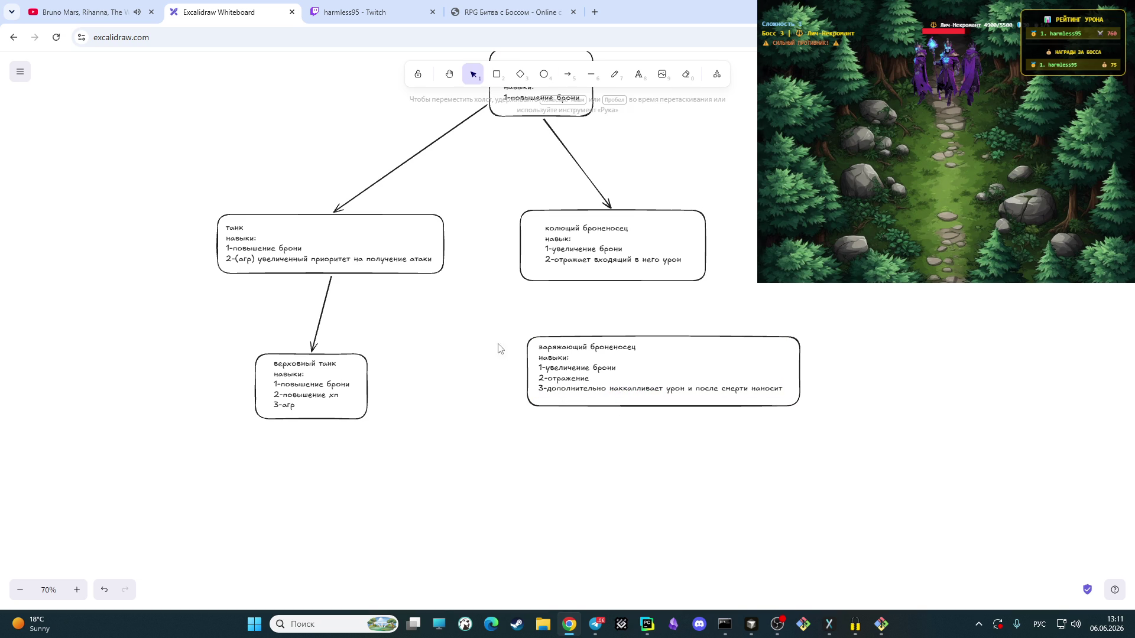
# Step: Move the заряжающий броненосец box with its text further down the canvas
pyautogui.moveTo(519, 326); pyautogui.dragTo(834, 435)
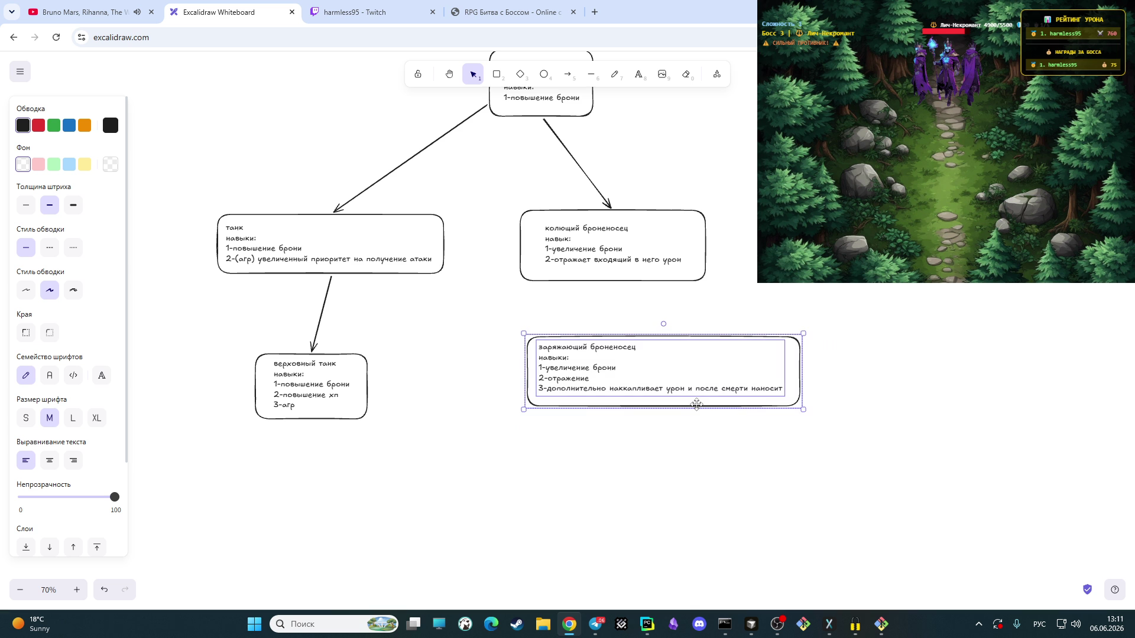
pyautogui.moveTo(694, 404); pyautogui.dragTo(700, 495)
pyautogui.press('Down')
pyautogui.press('Down')
pyautogui.press('Down')
pyautogui.press('Down')
pyautogui.press('Down')
pyautogui.press('Down')
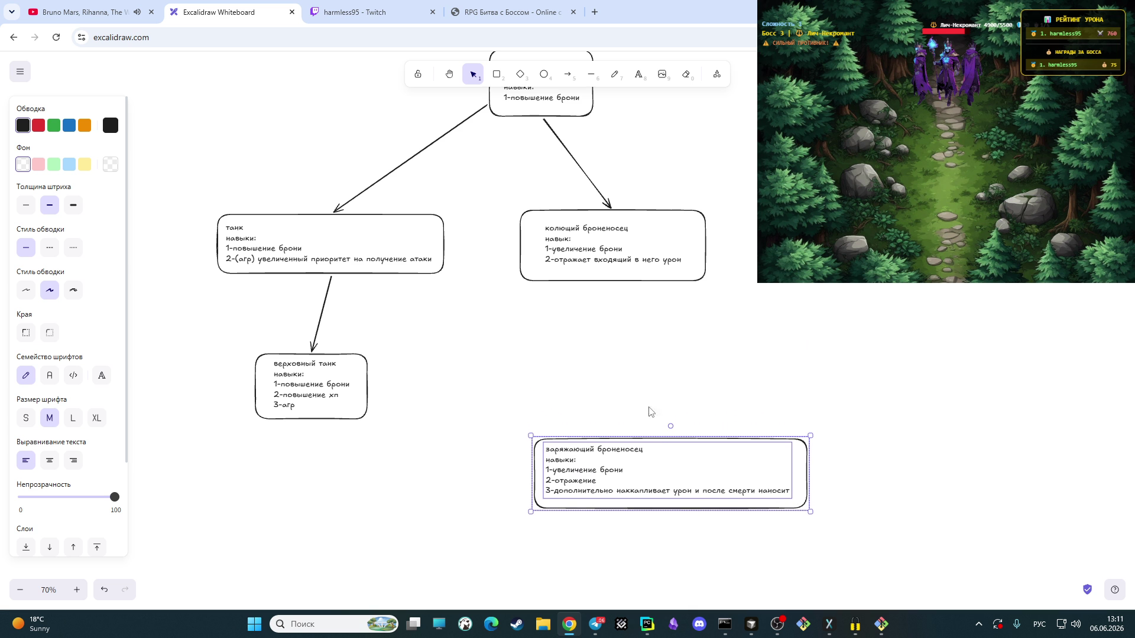
pyautogui.click(640, 380)
pyautogui.doubleClick(605, 242)
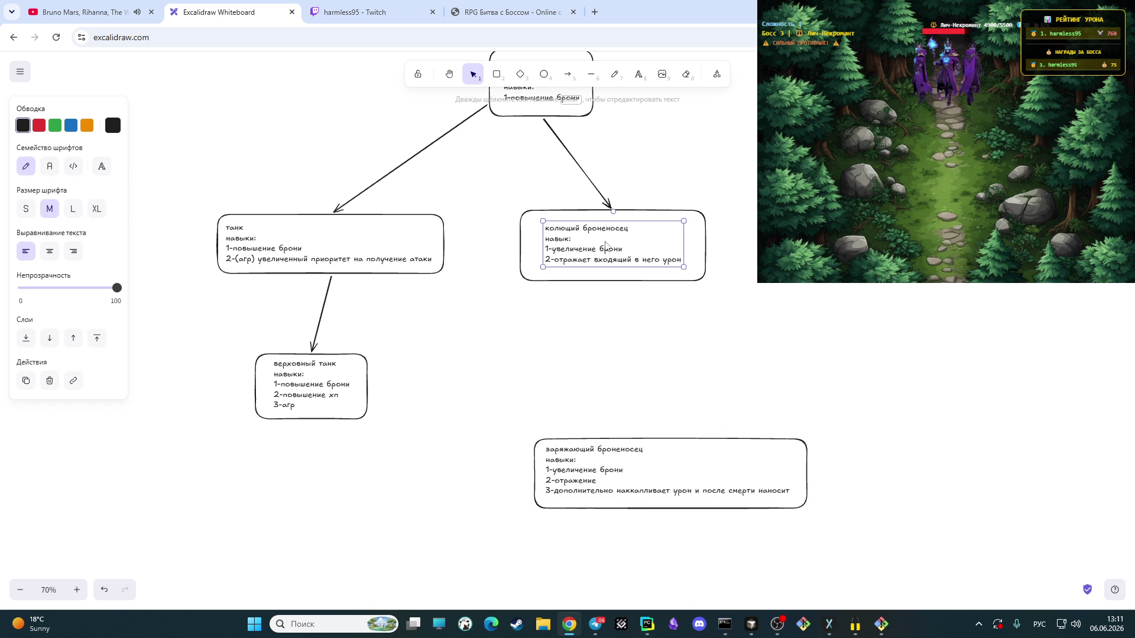
# Step: Copy the колющий броненосец skill text and paste it as a new note on empty canvas
pyautogui.hotkey('ctrl', 'a')
pyautogui.hotkey('ctrl', 'c')
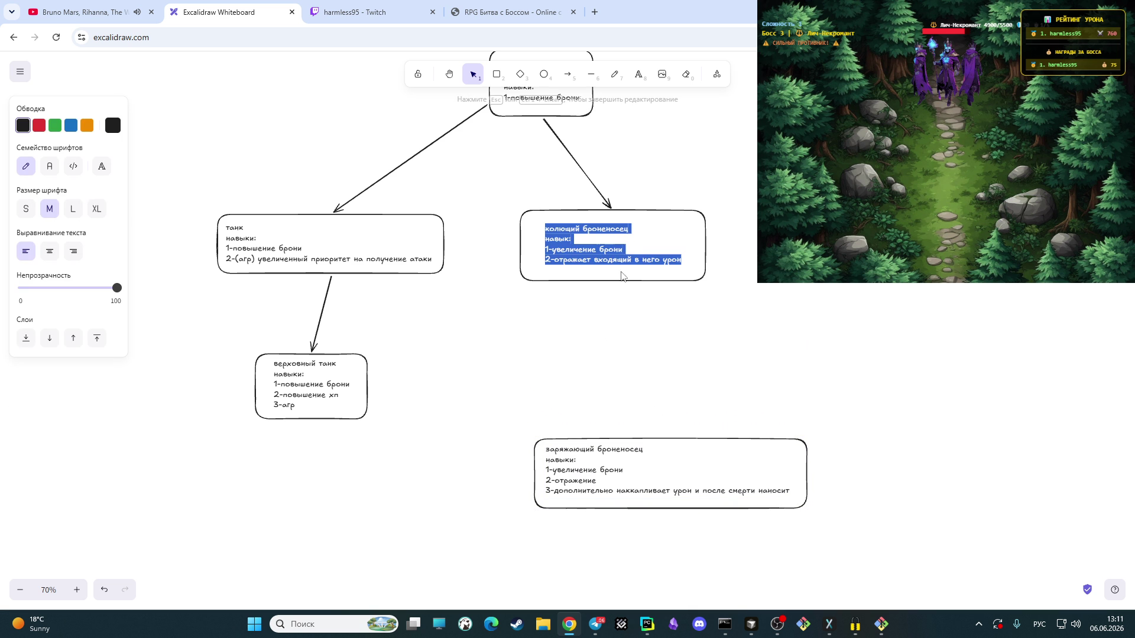
pyautogui.click(575, 337)
pyautogui.click(645, 83)
pyautogui.click(549, 326)
pyautogui.hotkey('ctrl', 'v')
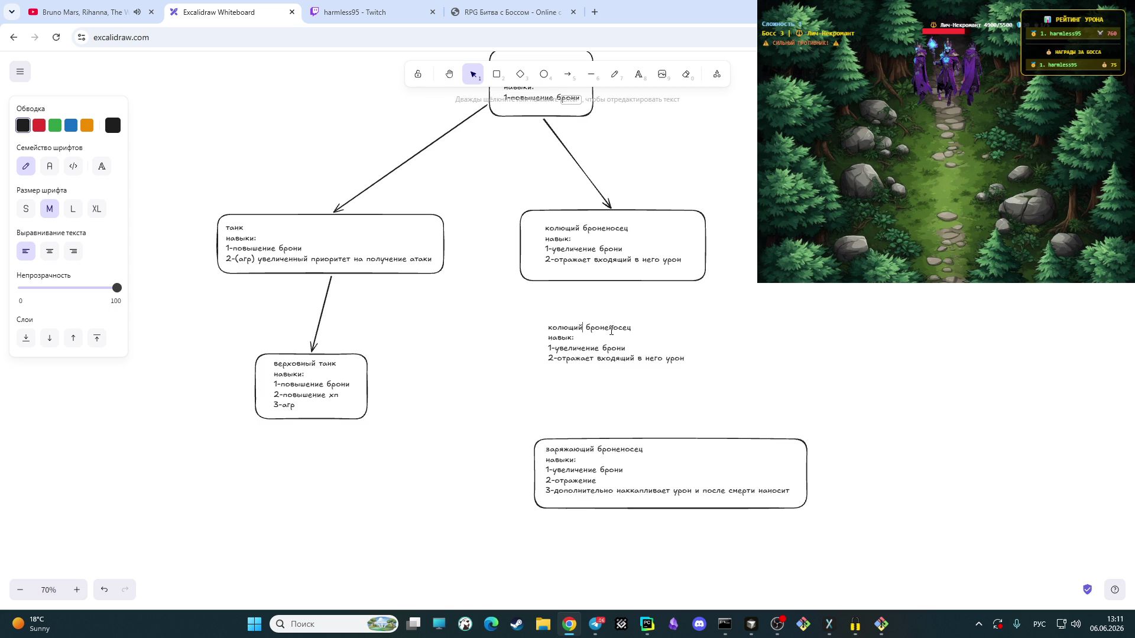
# Step: Retitle the copy обученный колющий броненосец and insert skill 2-повышение хп, renumbering the last skill
pyautogui.press('BackSpace')
pyautogui.press('Home')
pyautogui.press('Left')
pyautogui.write('обученый')
pyautogui.click(629, 349)
pyautogui.press('Return')
pyautogui.write('2-')
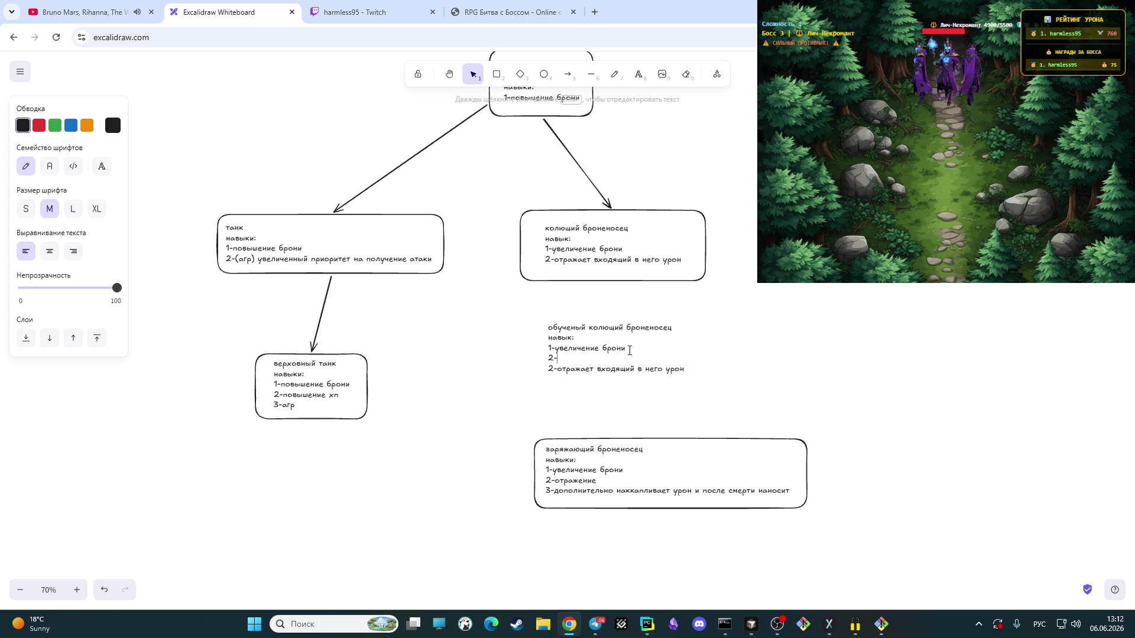
pyautogui.write('поы')
pyautogui.write('шение')
pyautogui.write(' хп')
pyautogui.press('BackSpace')
pyautogui.write('3')
pyautogui.press('Up')
pyautogui.press('Up')
pyautogui.press('Up')
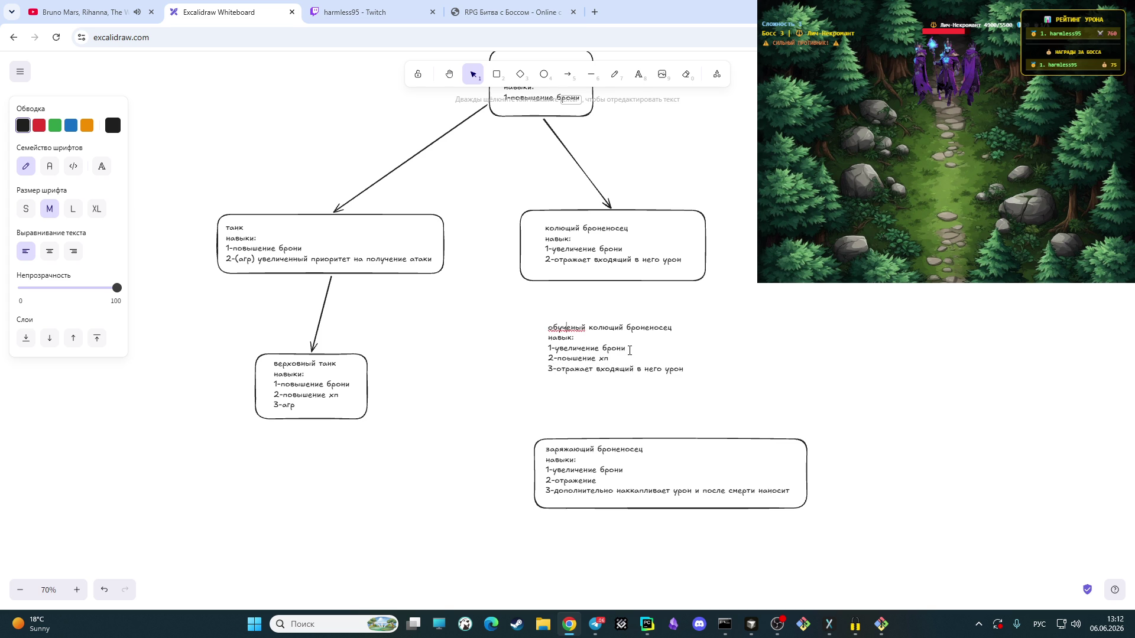
pyautogui.write('н')
pyautogui.click(497, 73)
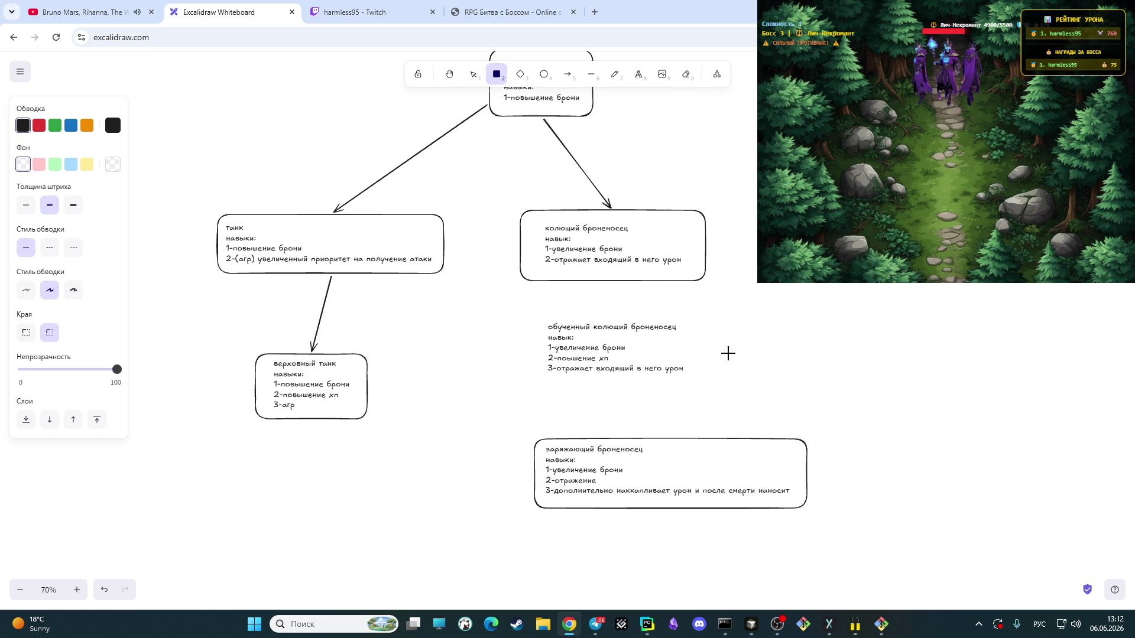
# Step: Box the обученный колющий броненосец text and link it by arrow from колющий броненосец
pyautogui.moveTo(694, 383)
pyautogui.mouseDown()
pyautogui.moveTo(526, 313)
pyautogui.moveTo(535, 318)
pyautogui.mouseUp()
pyautogui.click(794, 335)
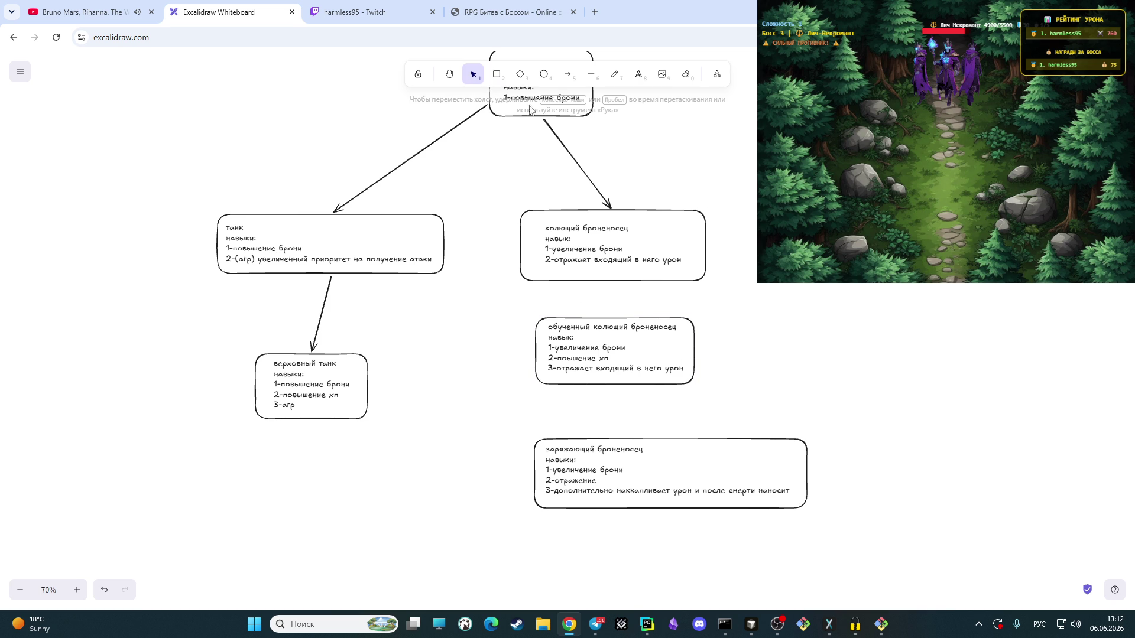
pyautogui.click(567, 73)
pyautogui.click(610, 280)
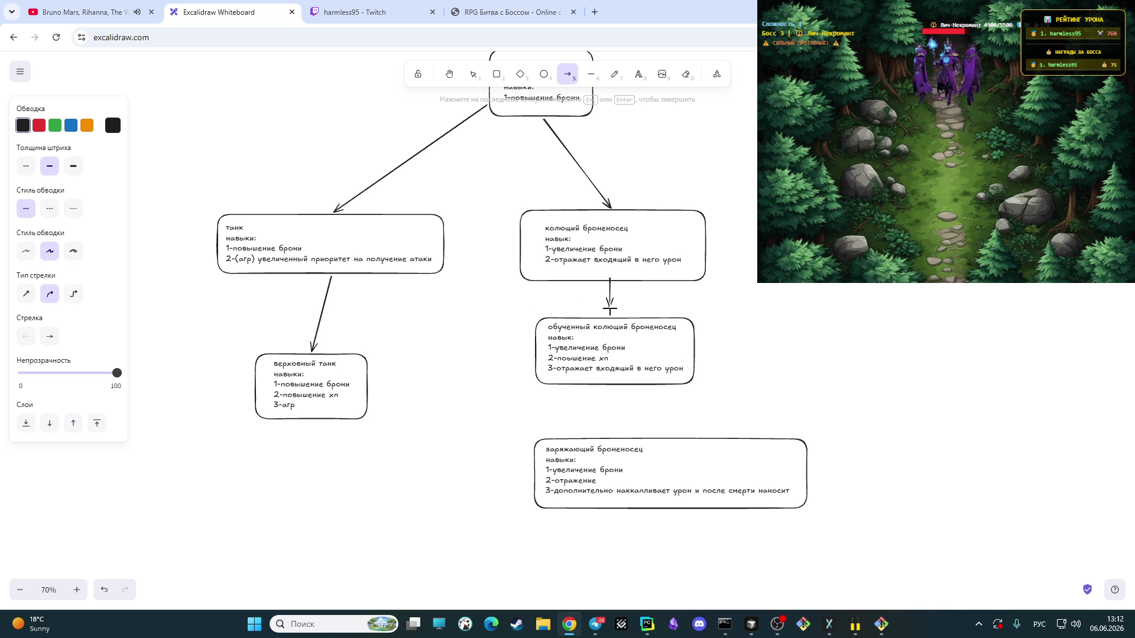
pyautogui.click(614, 321)
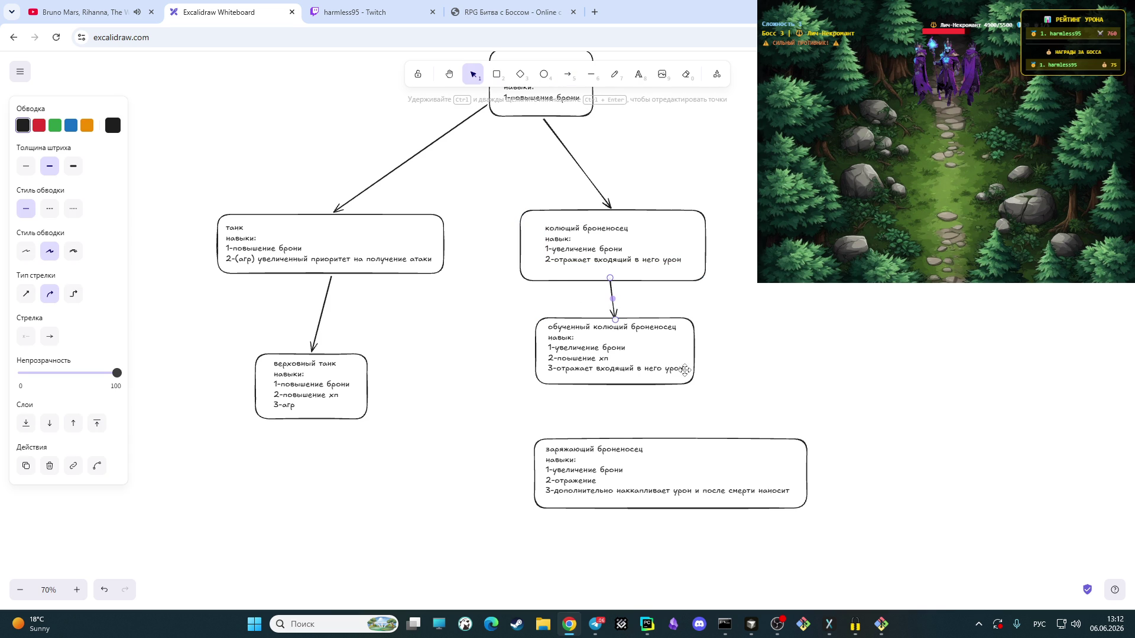
# Step: Draw an arrow from the обученный box down to the заряжающий броненосец box
pyautogui.click(565, 78)
pyautogui.click(616, 386)
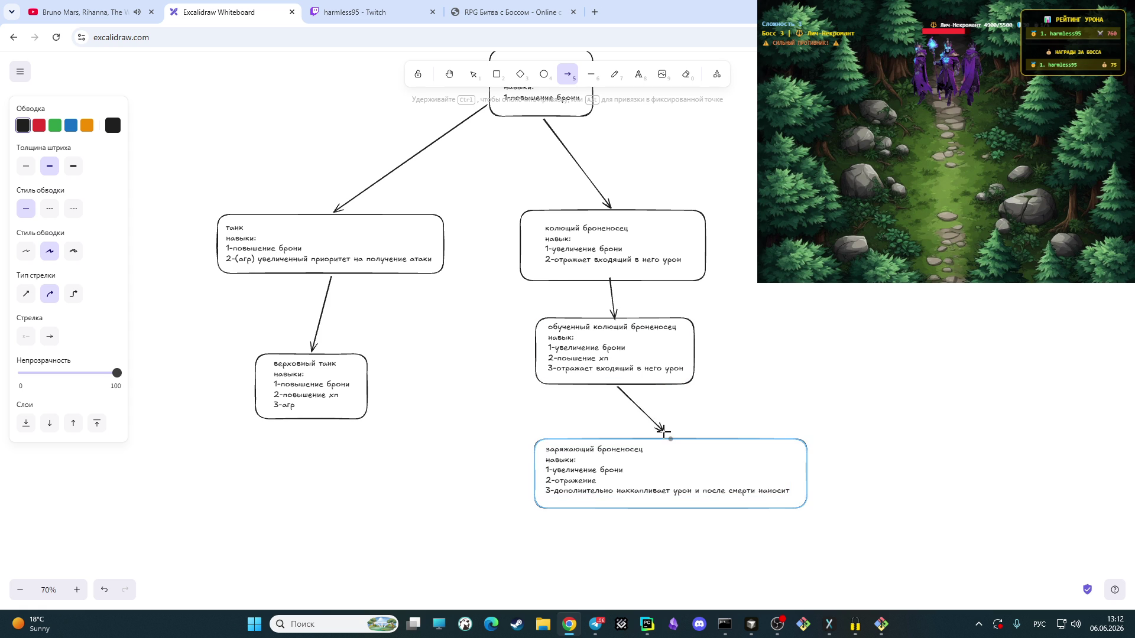
pyautogui.click(670, 437)
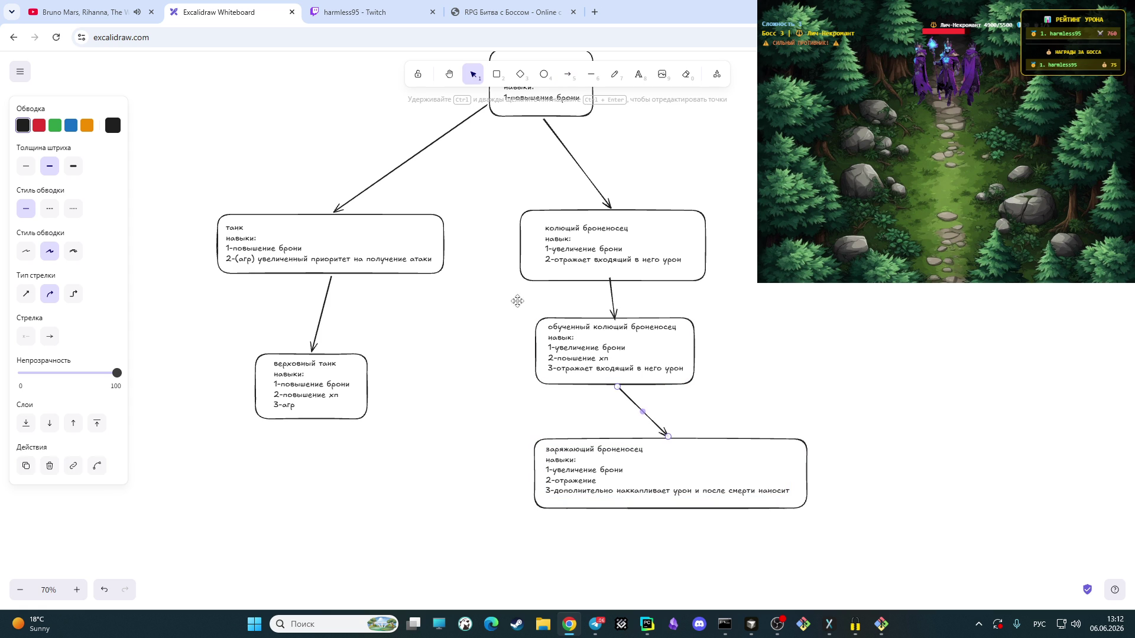
pyautogui.click(419, 370)
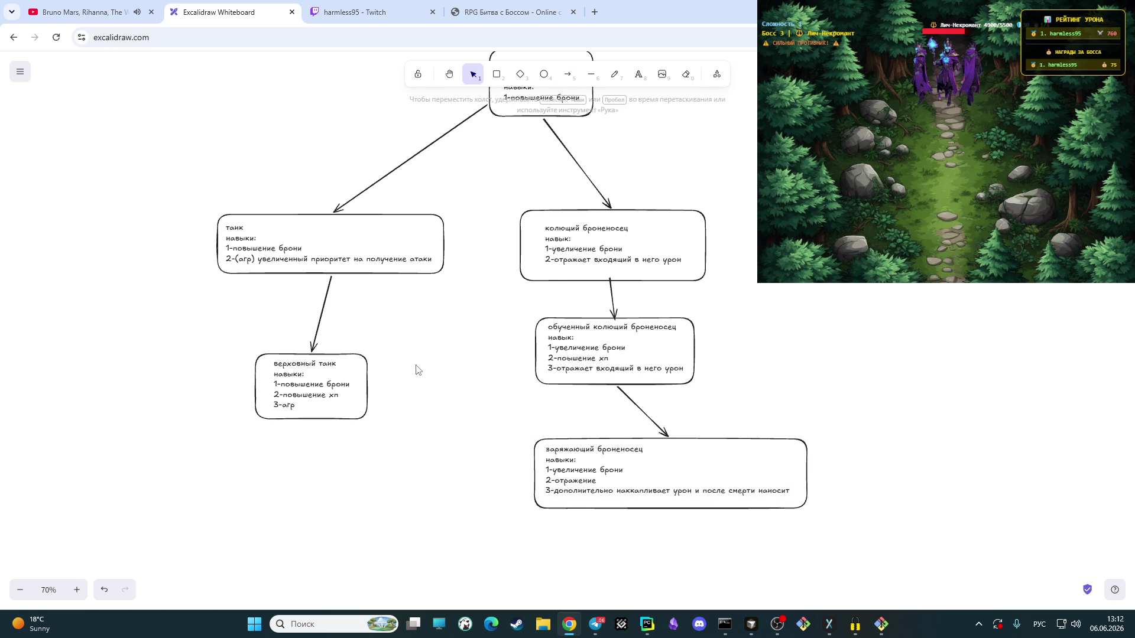
pyautogui.click(321, 320)
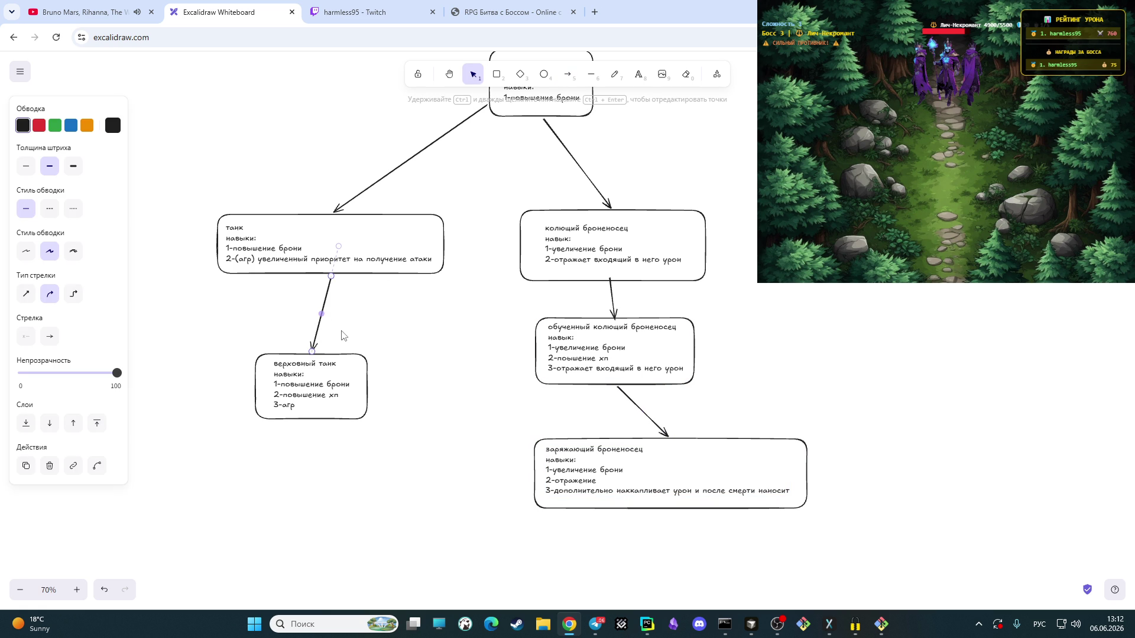
# Step: Copy the верховный танк skill text, then retitle that box обученный танк
pyautogui.doubleClick(311, 362)
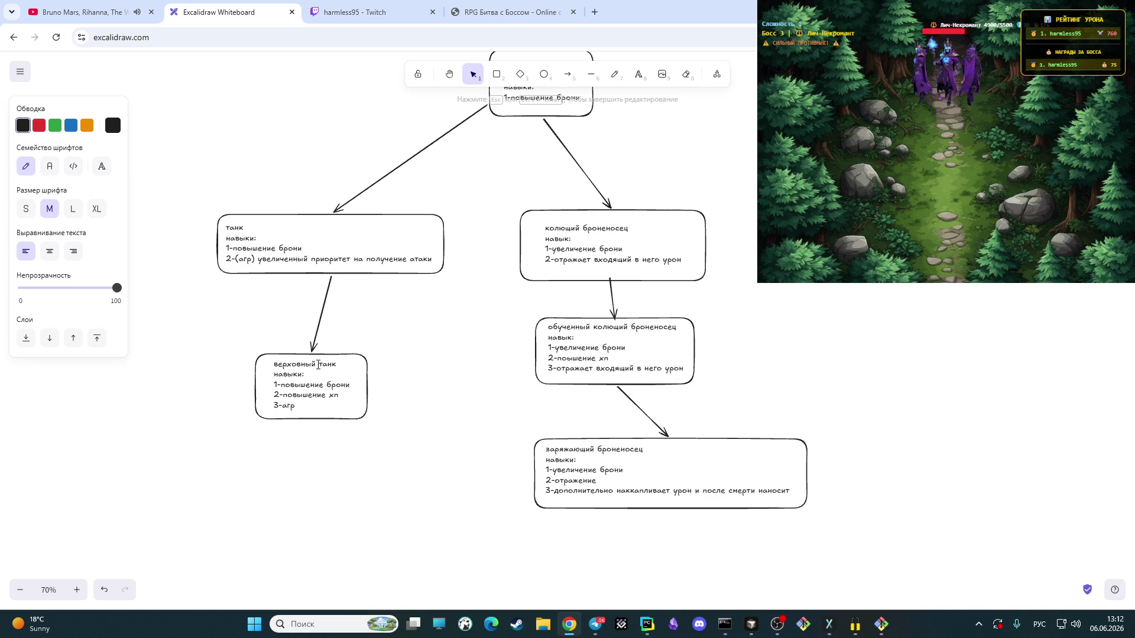
pyautogui.moveTo(302, 405); pyautogui.dragTo(270, 366)
pyautogui.hotkey('ctrl', 'c')
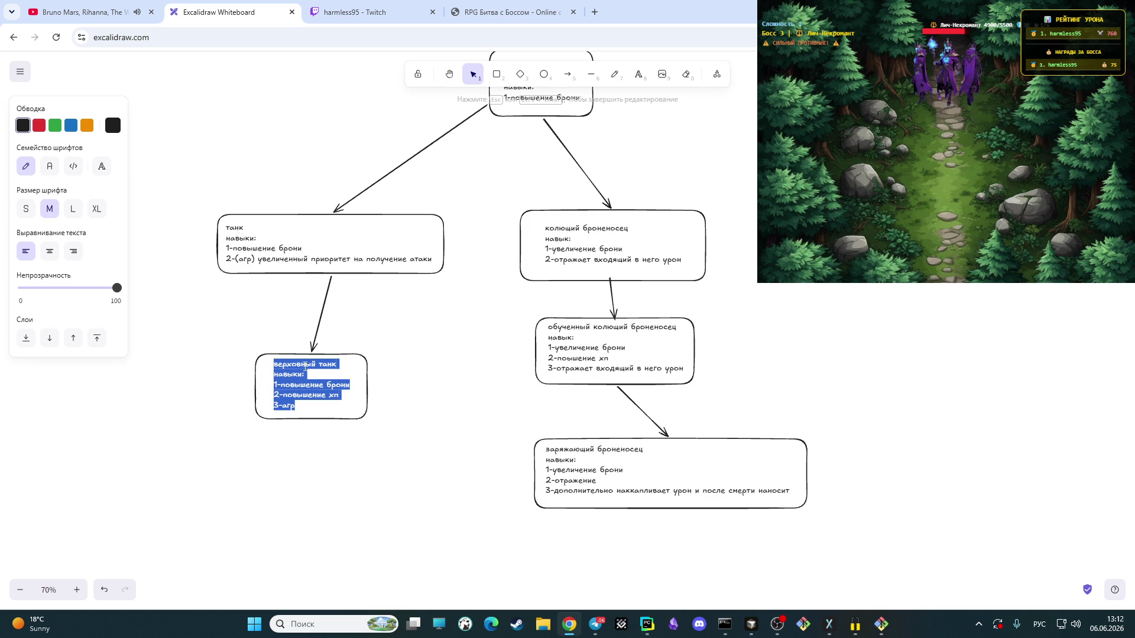
pyautogui.click(314, 405)
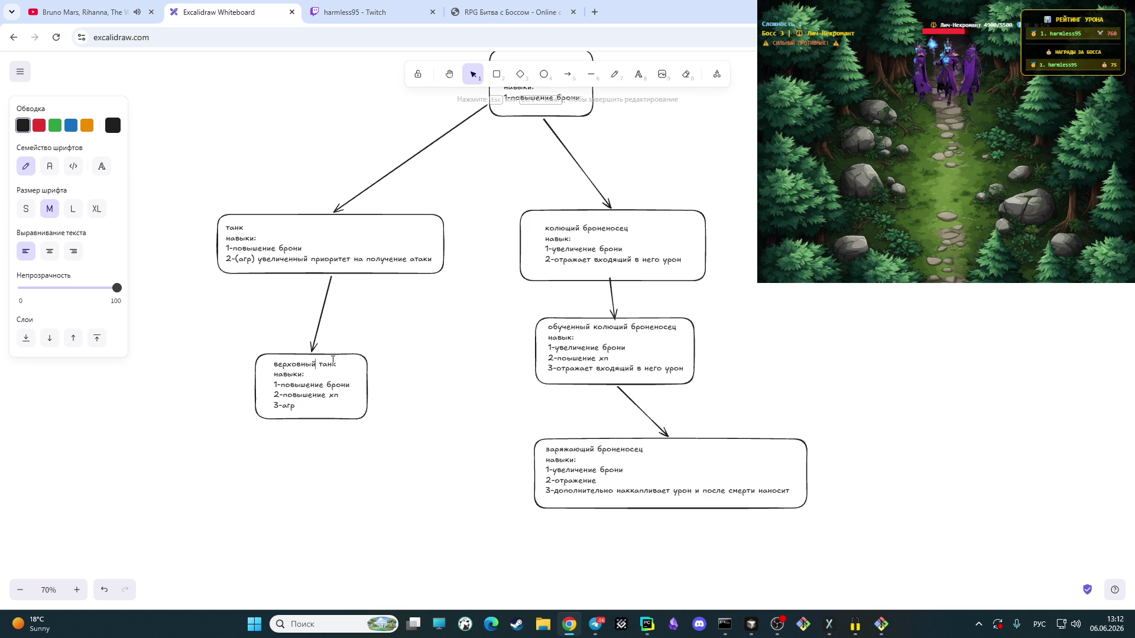
pyautogui.press('BackSpace')
pyautogui.press('BackSpace')
pyautogui.press('BackSpace')
pyautogui.press('BackSpace')
pyautogui.press('BackSpace')
pyautogui.press('BackSpace')
pyautogui.press('BackSpace')
pyautogui.press('BackSpace')
pyautogui.press('BackSpace')
pyautogui.write('обученный')
pyautogui.click(403, 446)
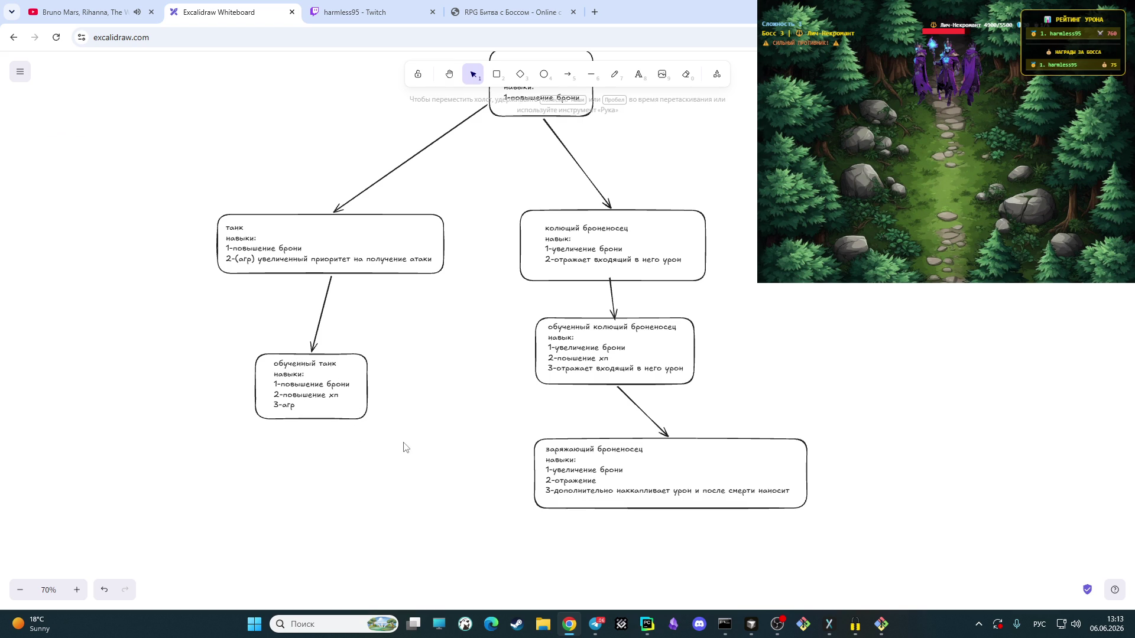
pyautogui.scroll(-2, 366, 443)
# Step: Paste a верховный танк note below обученный танк and add 4-получая смертельный урон не погибает 5 сек
pyautogui.press('t')
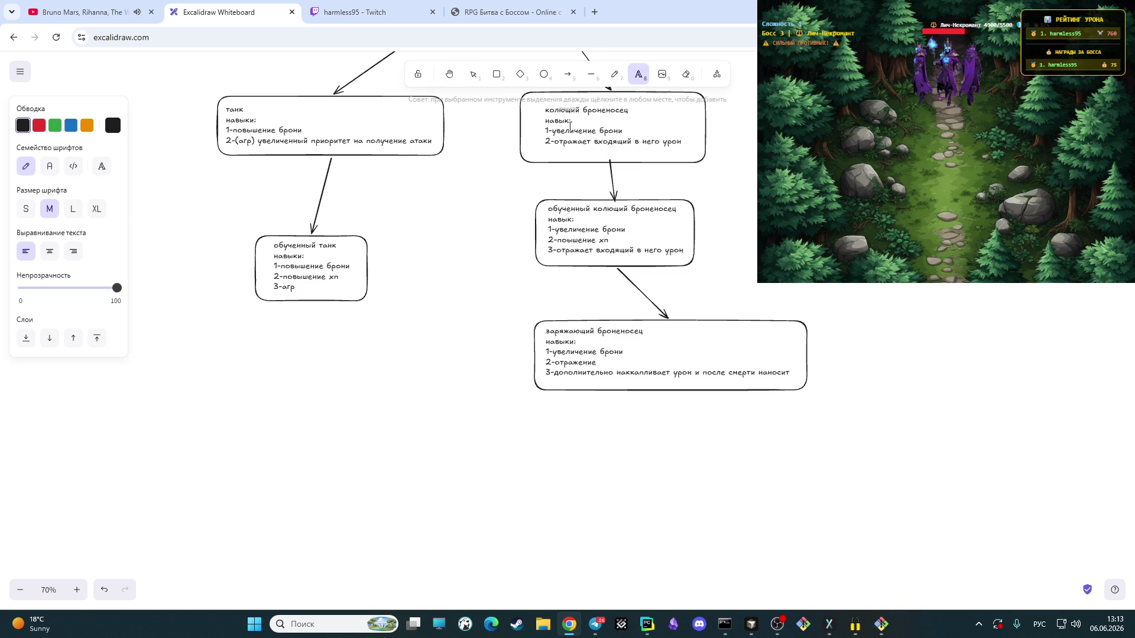
pyautogui.click(237, 361)
pyautogui.hotkey('ctrl', 'v')
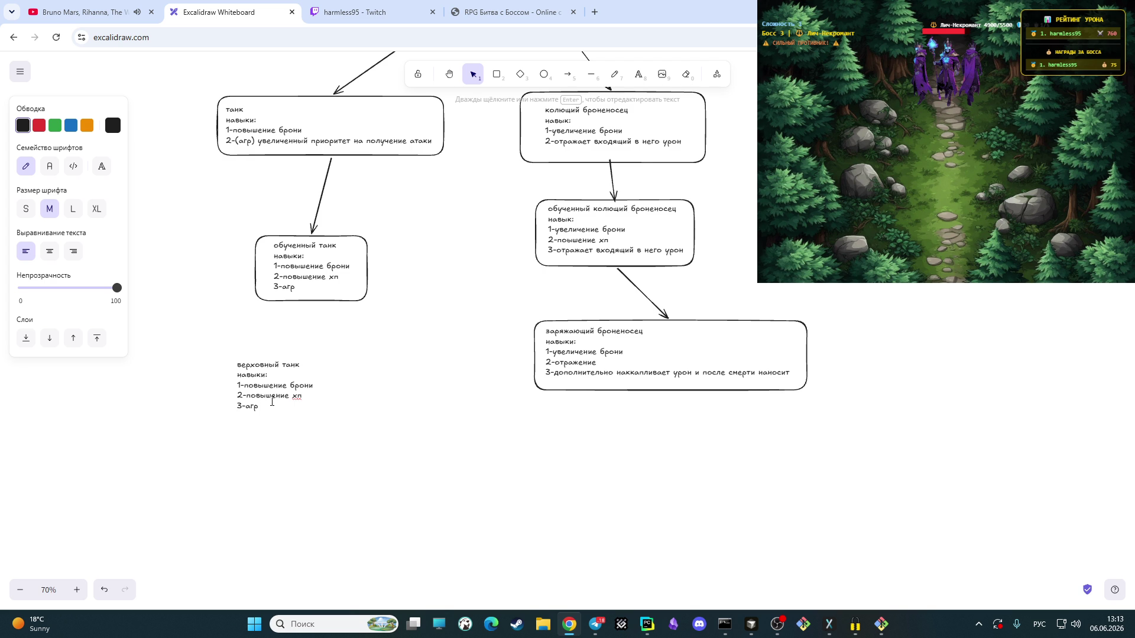
pyautogui.write('4-')
pyautogui.write('олучая смертельный урон не погим')
pyautogui.write('бает 5сек')
pyautogui.press('Left')
pyautogui.press('Left')
pyautogui.press('Left')
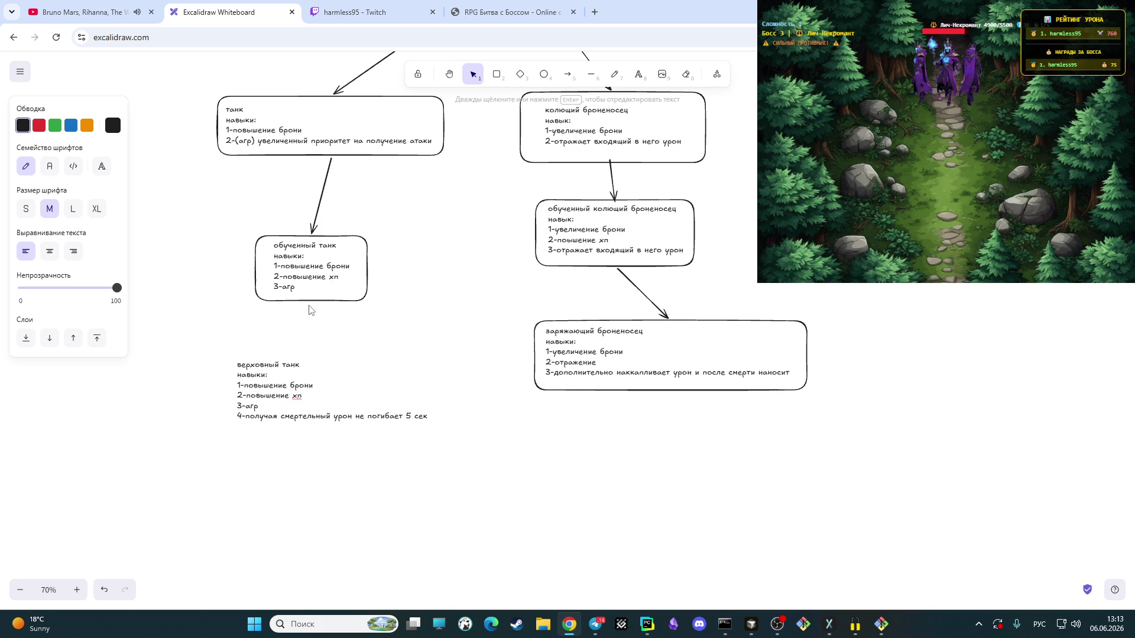
pyautogui.click(496, 74)
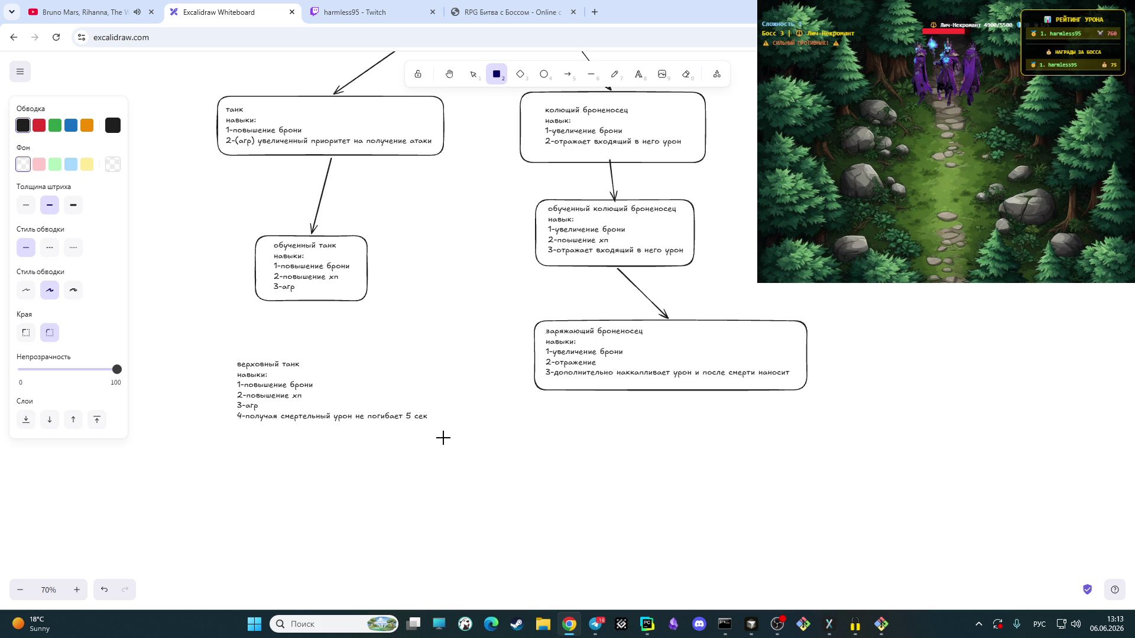
# Step: Box the верховный танк text and draw an arrow to it from обученный танк
pyautogui.moveTo(445, 431); pyautogui.dragTo(203, 353)
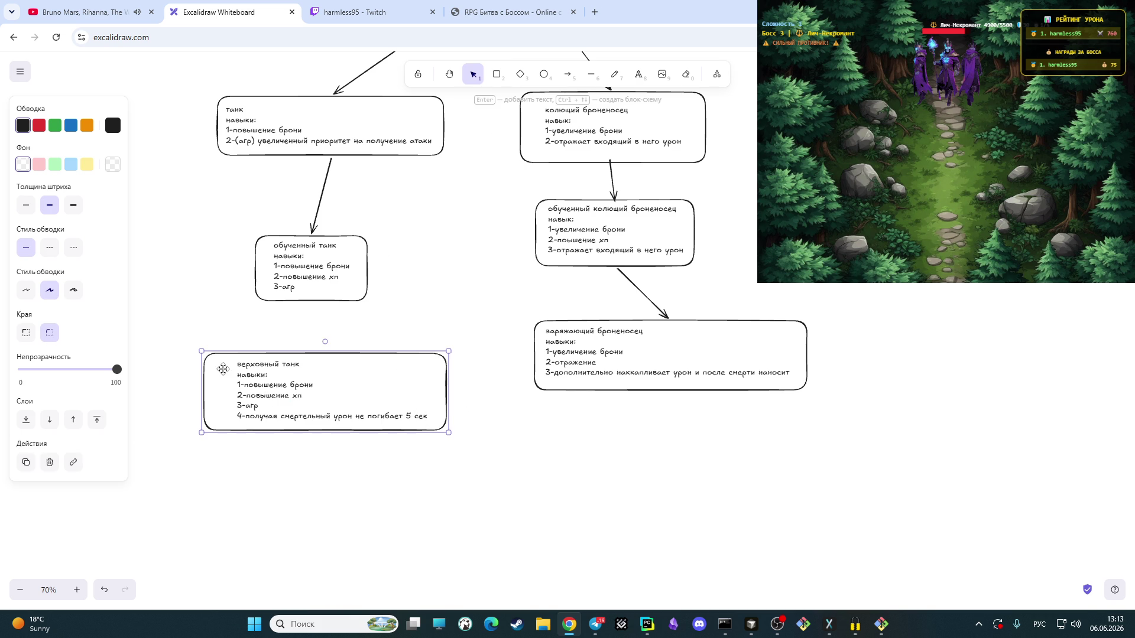
pyautogui.click(363, 483)
pyautogui.click(564, 80)
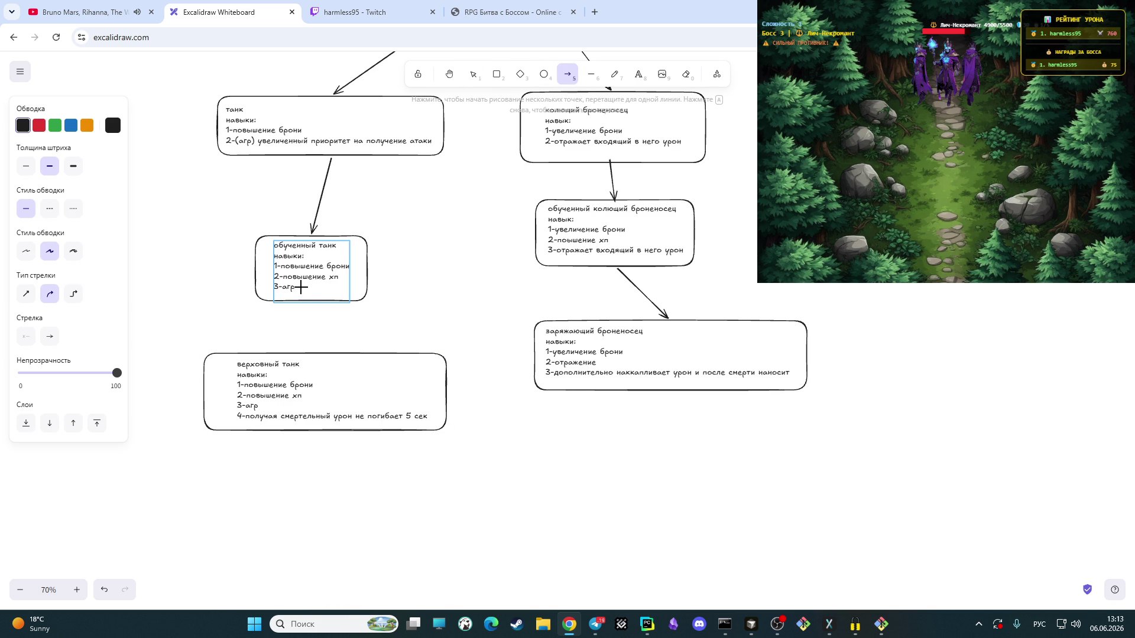
pyautogui.moveTo(363, 301); pyautogui.dragTo(328, 351)
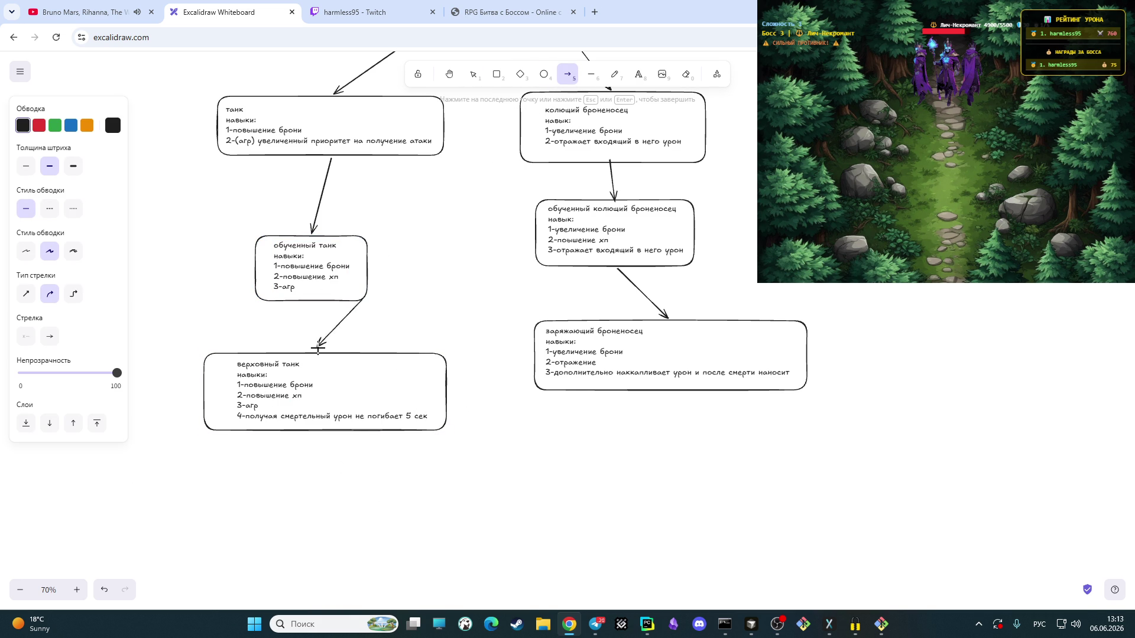
pyautogui.click(470, 315)
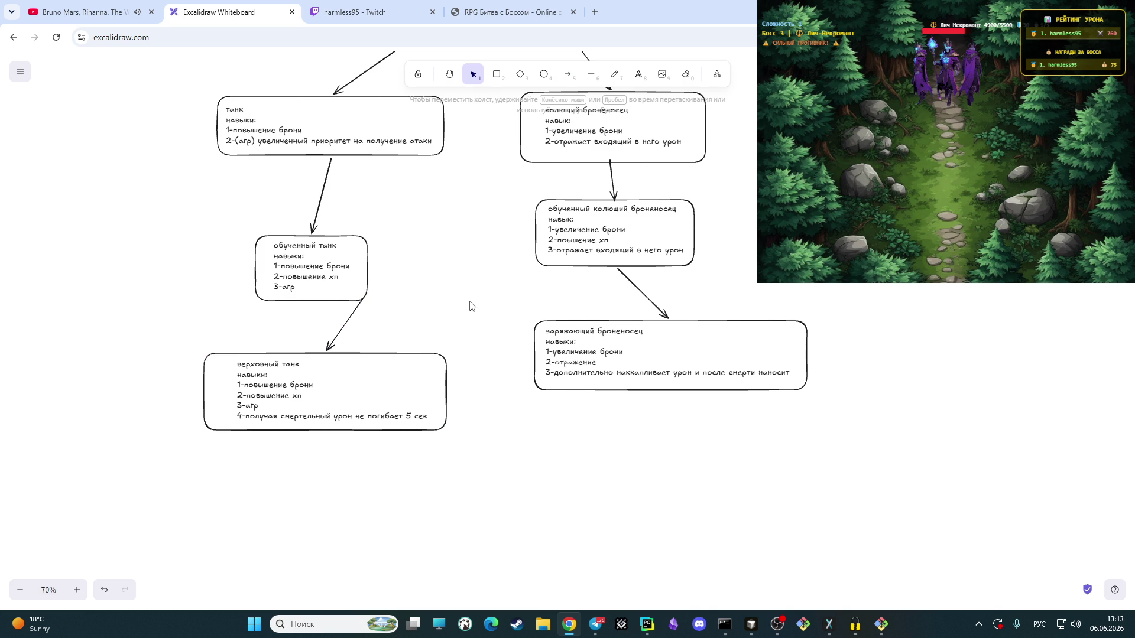
pyautogui.scroll(1, 465, 301)
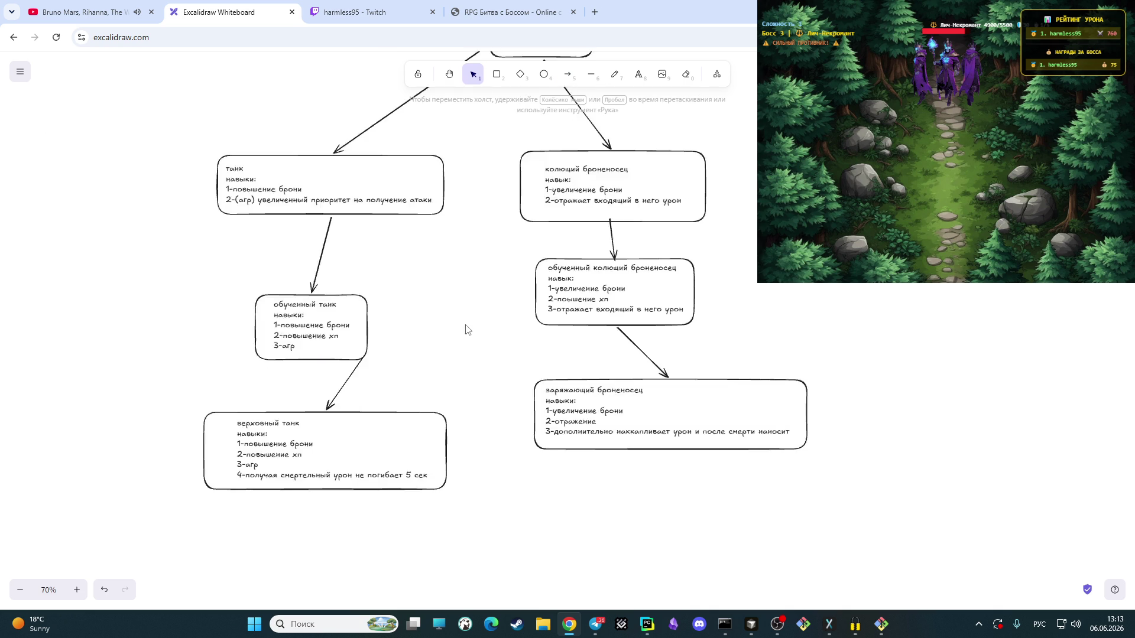
pyautogui.scroll(1, 463, 327)
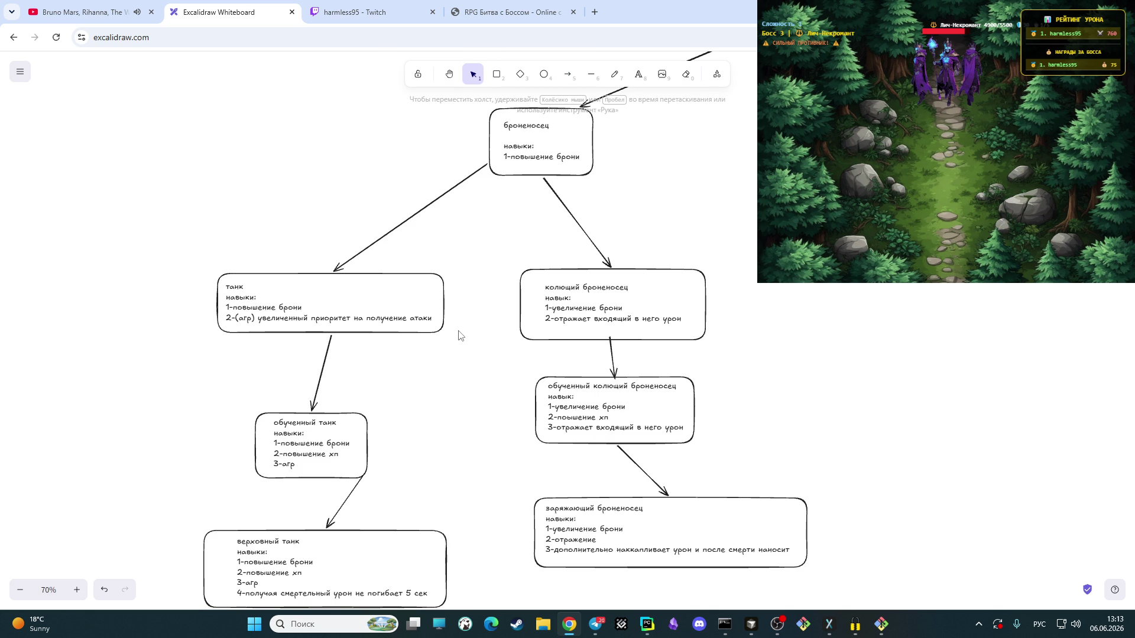
pyautogui.scroll(-1, 456, 342)
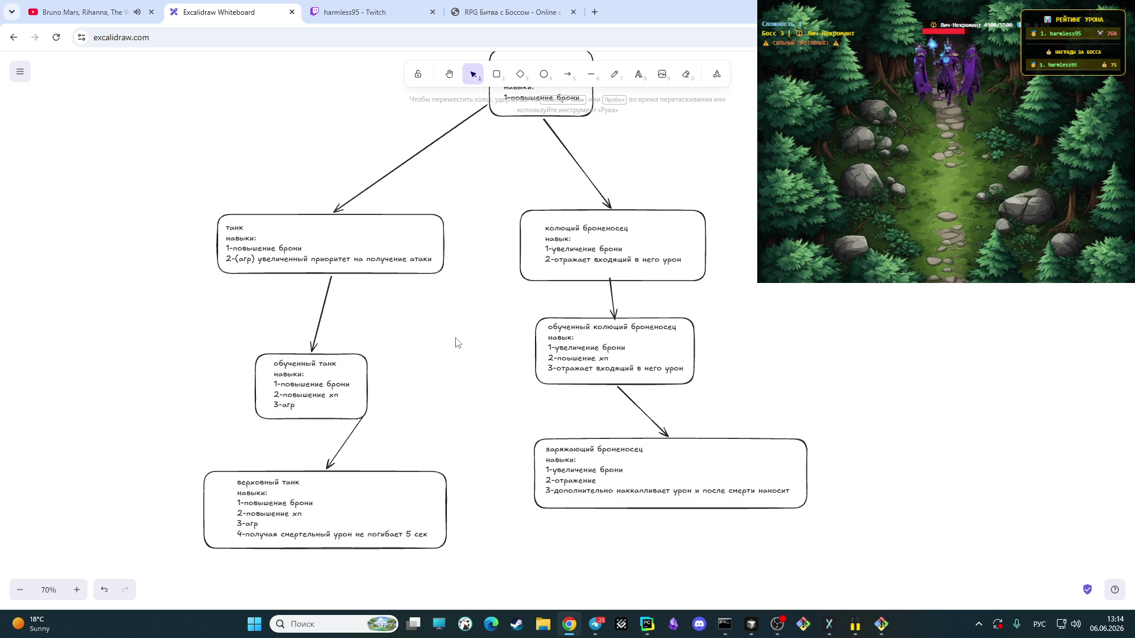
# Step: Zoom out to 40%, back in to 60%, and pan to the swordsman branch
pyautogui.click(18, 590)
pyautogui.click(18, 590)
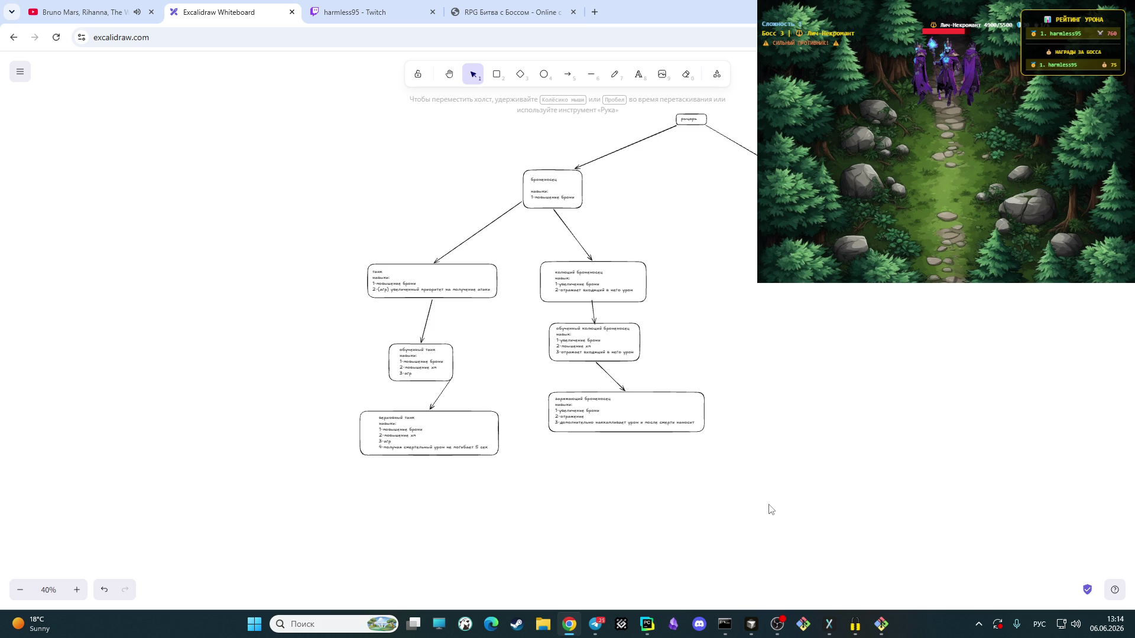
pyautogui.click(76, 590)
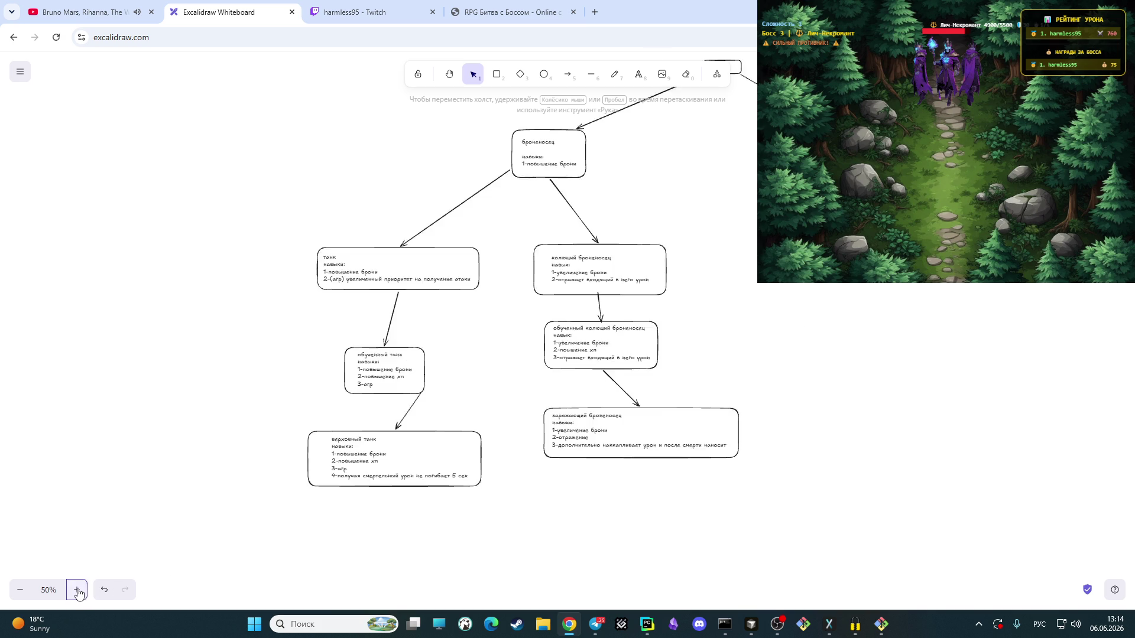
pyautogui.click(449, 73)
pyautogui.keyDown('ctrl'); pyautogui.scroll(1, 542, 408); pyautogui.keyUp('ctrl')
pyautogui.moveTo(542, 408)
pyautogui.mouseDown()
pyautogui.moveTo(745, 347)
pyautogui.moveTo(664, 405)
pyautogui.mouseUp()
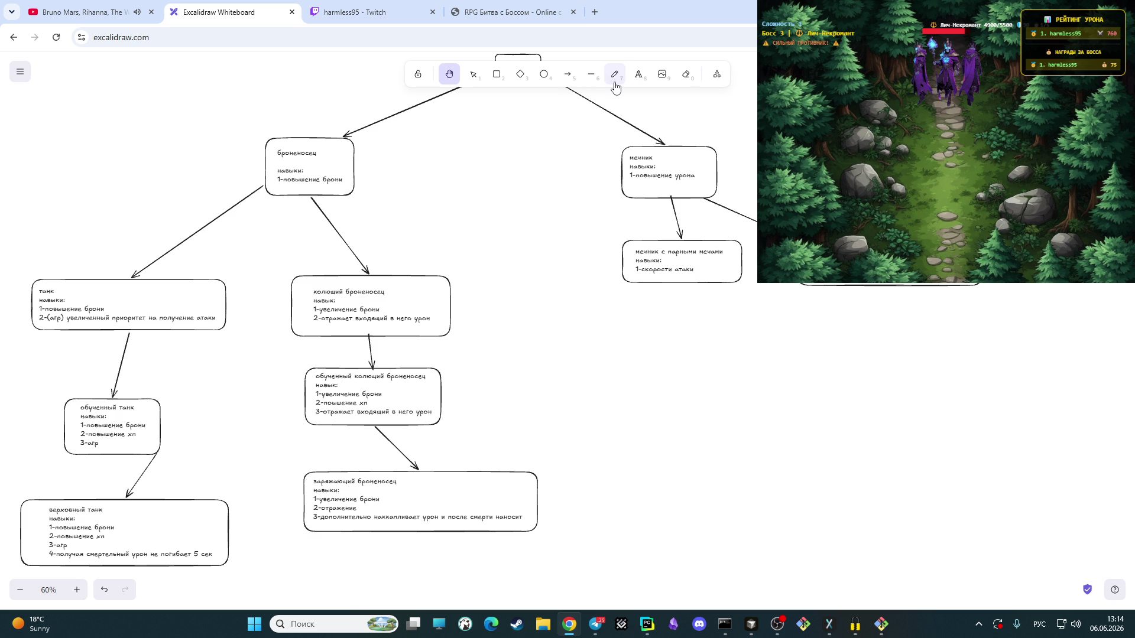
# Step: Select and copy the мечник с парными мечами box text and reposition it in its box
pyautogui.click(473, 75)
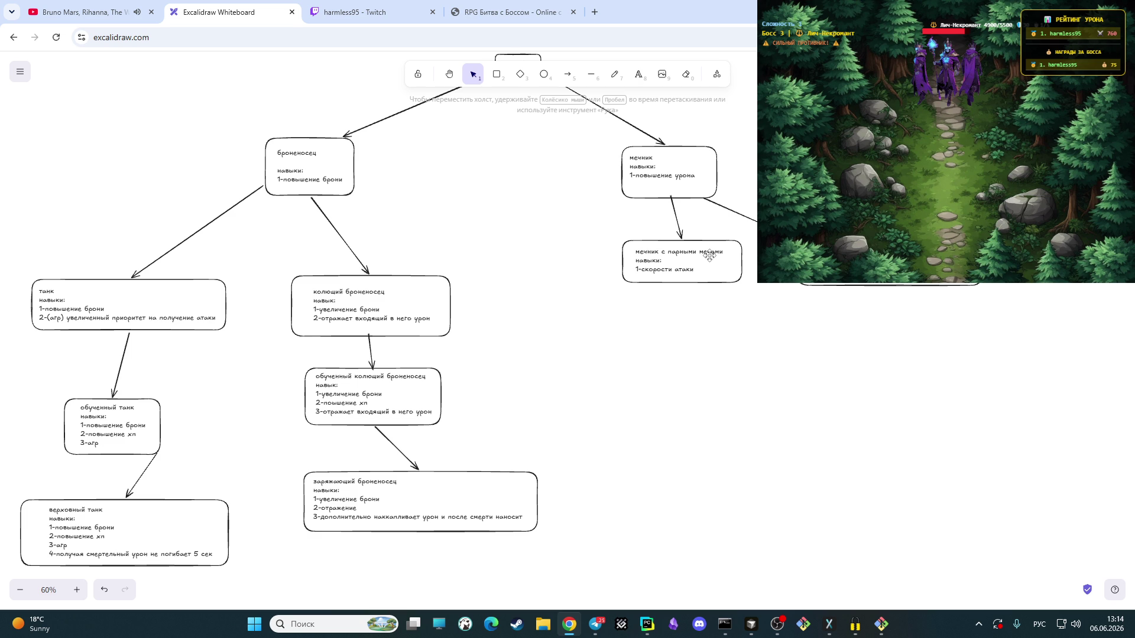
pyautogui.tripleClick(709, 258)
pyautogui.click(721, 256)
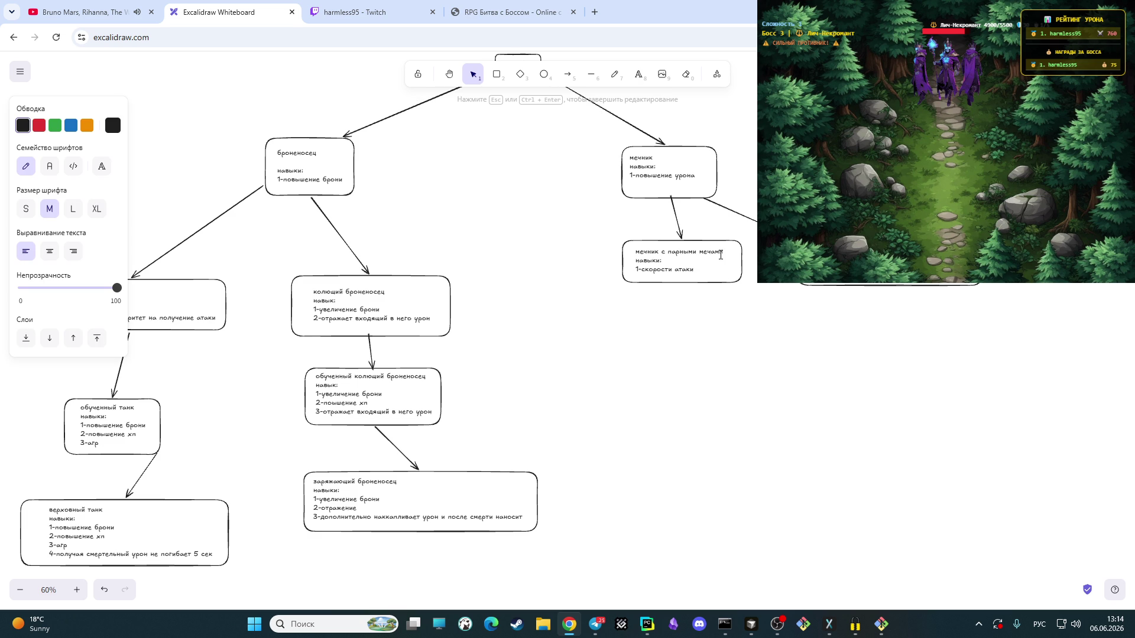
pyautogui.moveTo(724, 252); pyautogui.dragTo(668, 253)
pyautogui.moveTo(694, 270); pyautogui.dragTo(653, 252)
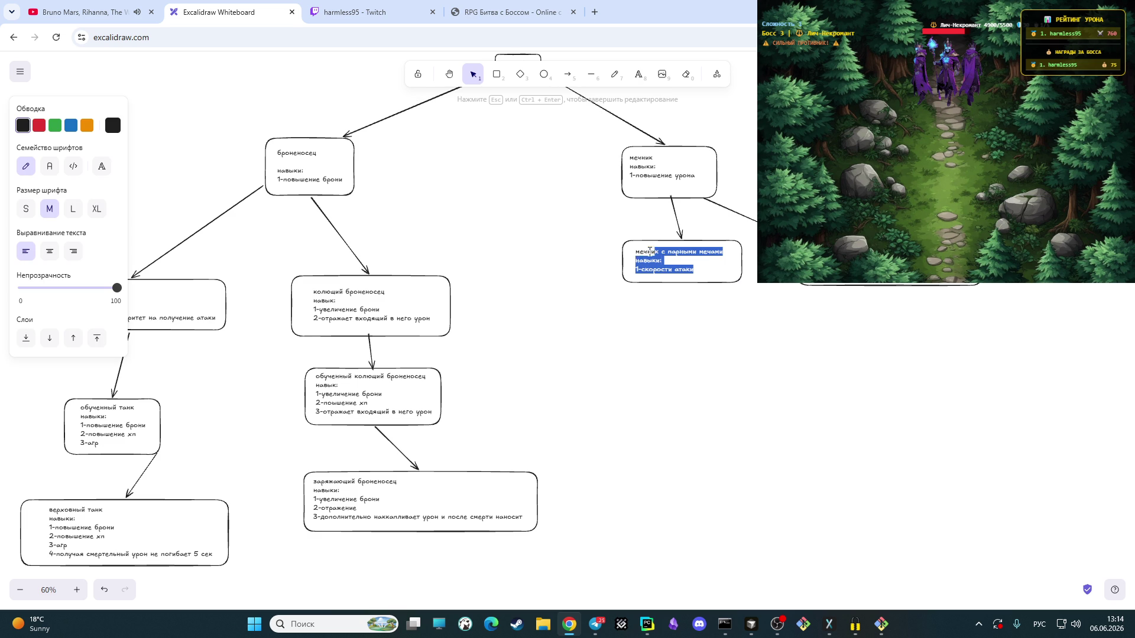
pyautogui.click(707, 252)
pyautogui.press('Escape')
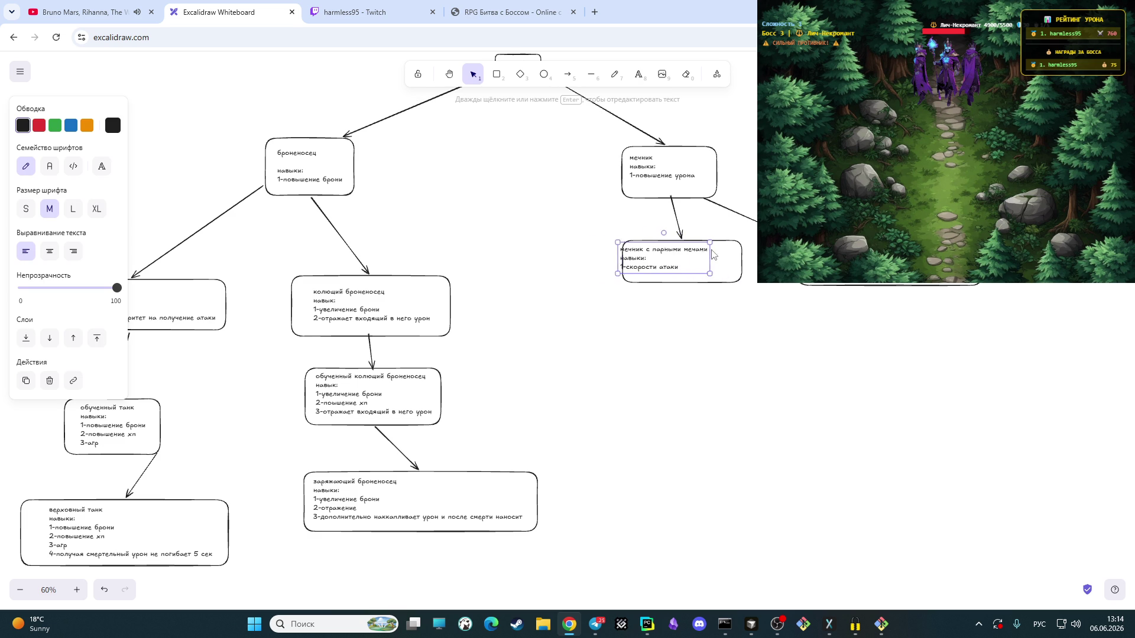
pyautogui.moveTo(723, 252); pyautogui.dragTo(736, 257)
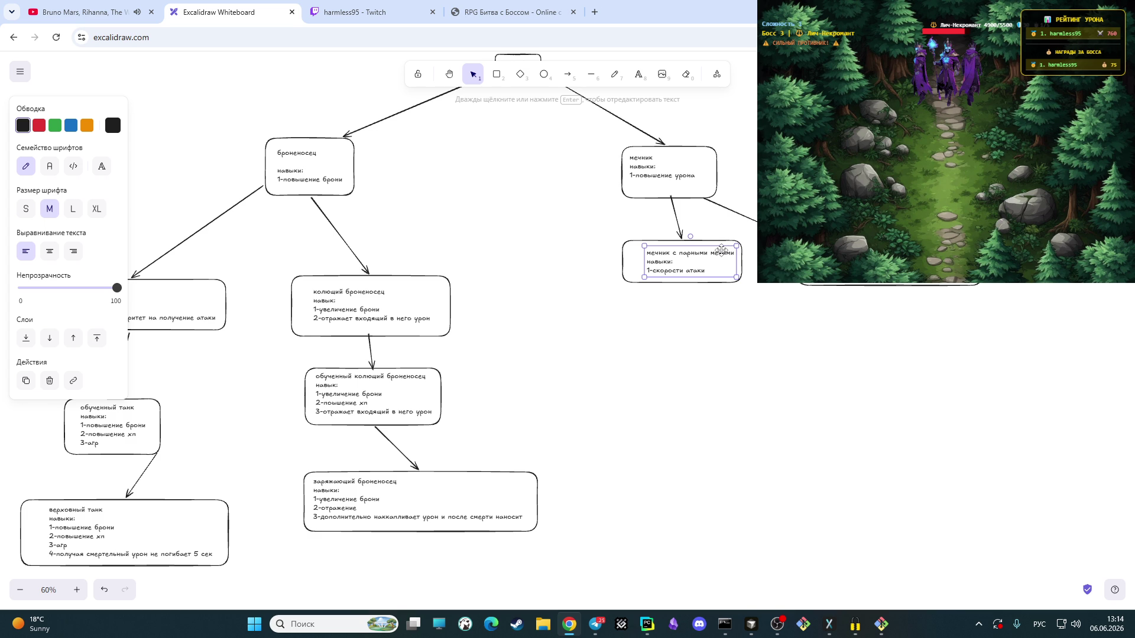
# Step: Rename the box мечник с рапирой and add the skill 2-урон уменьшен
pyautogui.doubleClick(736, 254)
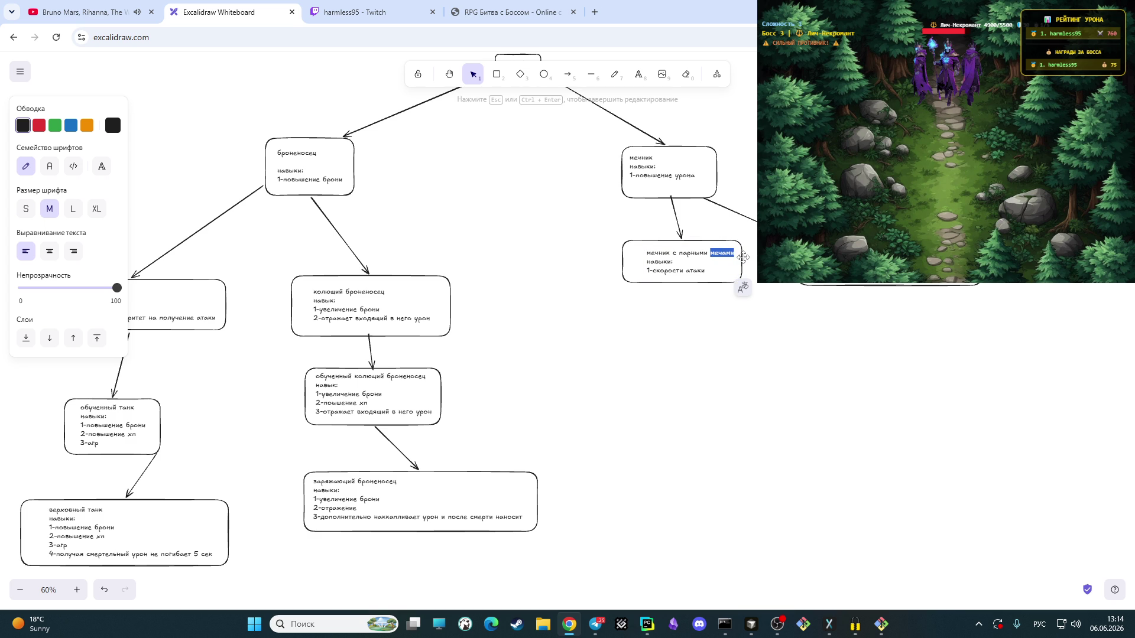
pyautogui.press('BackSpace')
pyautogui.press('BackSpace')
pyautogui.press('BackSpace')
pyautogui.press('BackSpace')
pyautogui.press('BackSpace')
pyautogui.press('BackSpace')
pyautogui.write('рапирой')
pyautogui.write('урон')
pyautogui.write(' уменьшен')
pyautogui.click(720, 266)
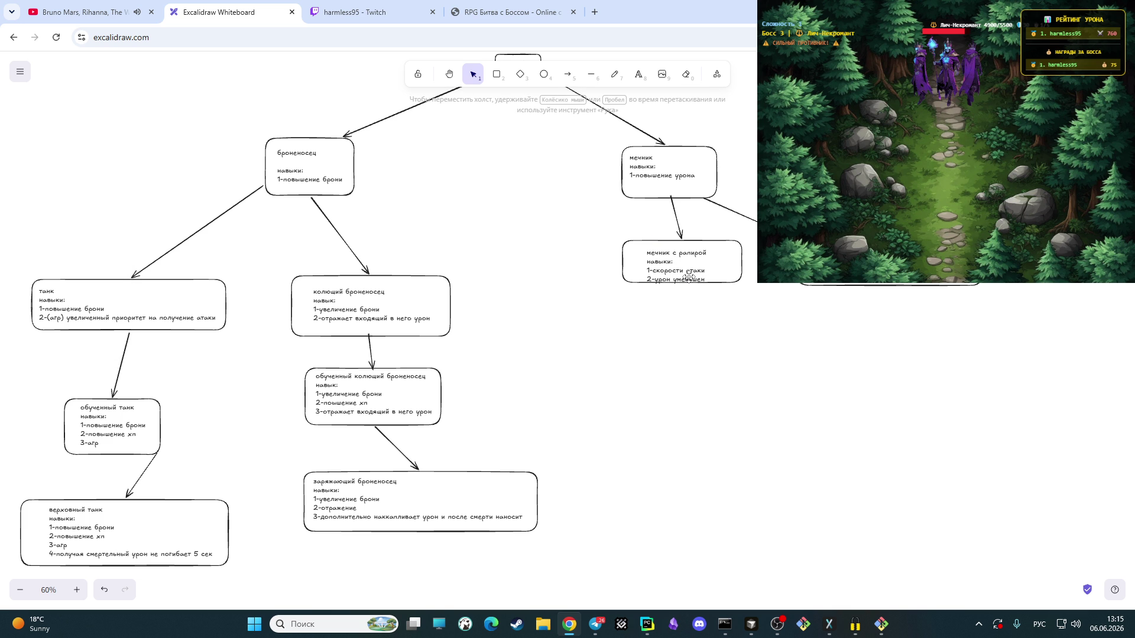
pyautogui.click(698, 324)
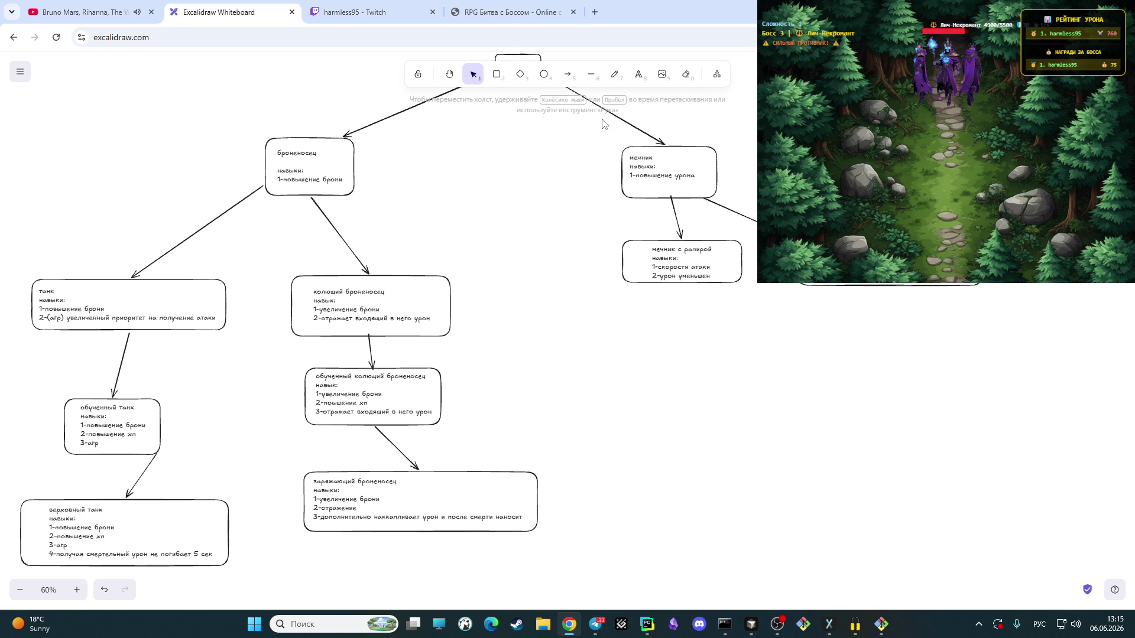
# Step: Paste the мечник с парными мечами text below the rapier box and frame it in a box
pyautogui.click(639, 74)
pyautogui.write('мечник с парными мечами навыки: 1-скорости атаки')
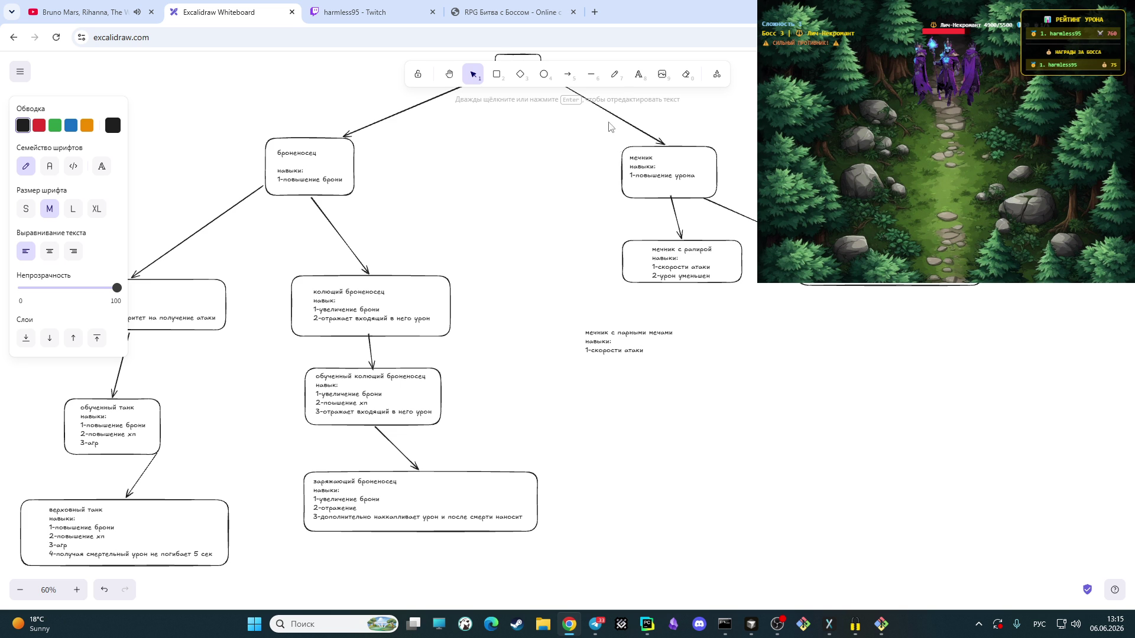
pyautogui.click(497, 73)
pyautogui.moveTo(568, 316); pyautogui.dragTo(689, 363)
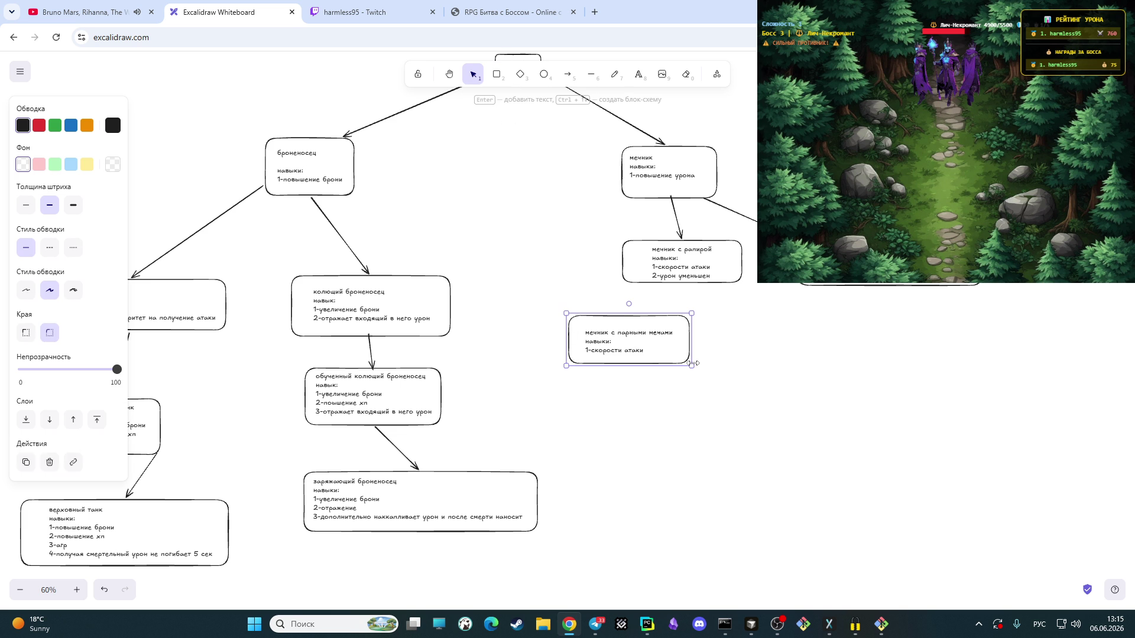
pyautogui.click(740, 360)
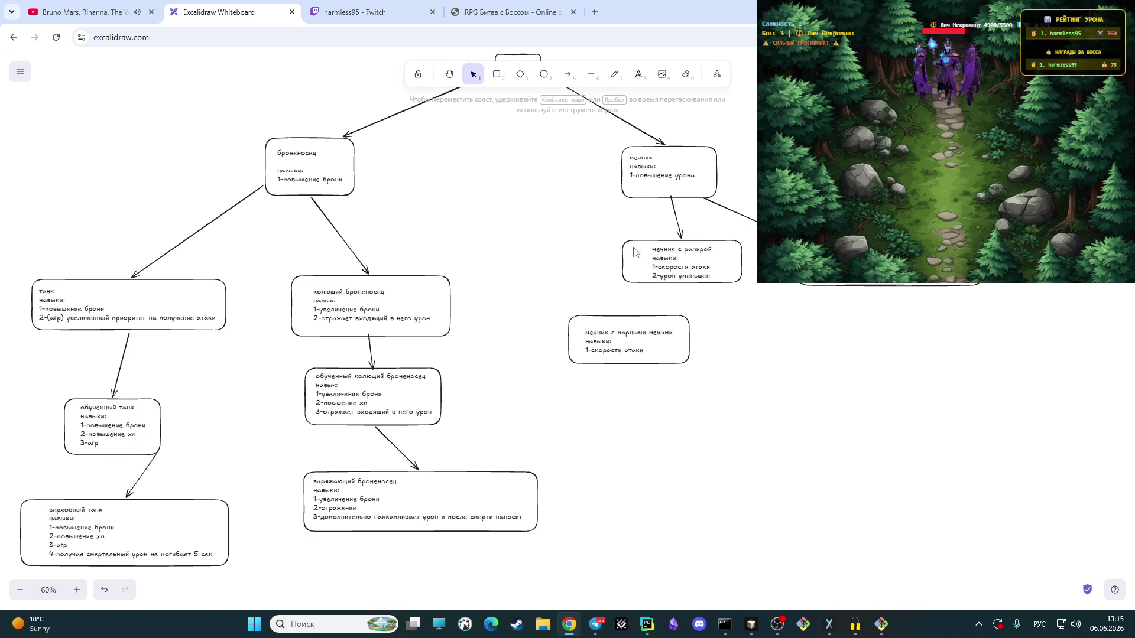
# Step: Draw an arrow from the rapier box down to the paired-swords box
pyautogui.click(568, 74)
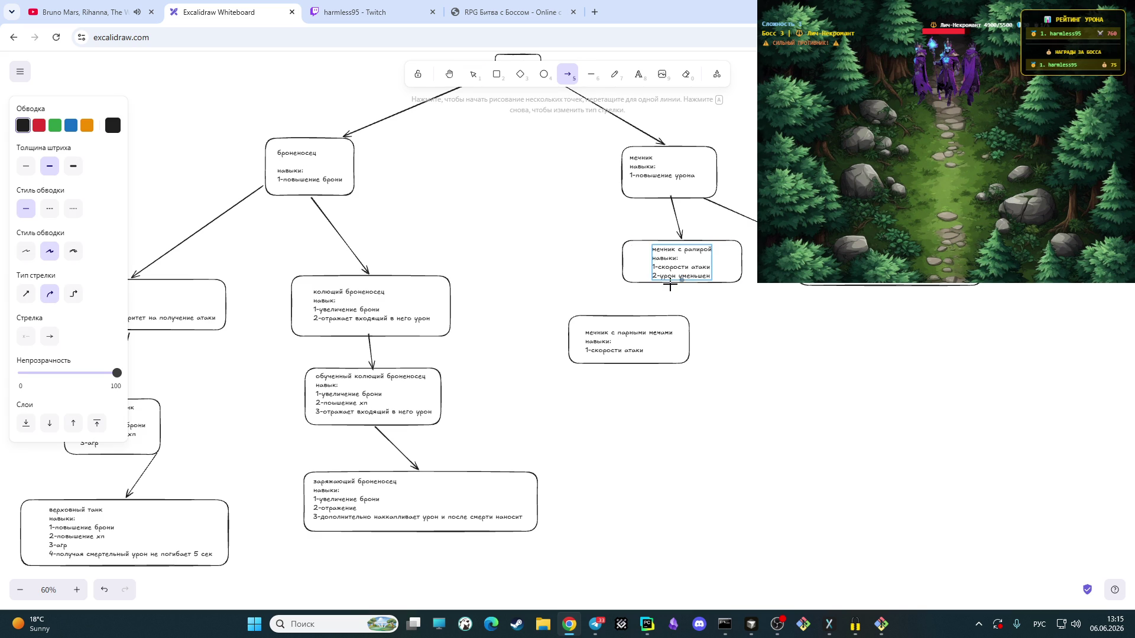
pyautogui.click(642, 284)
pyautogui.doubleClick(629, 314)
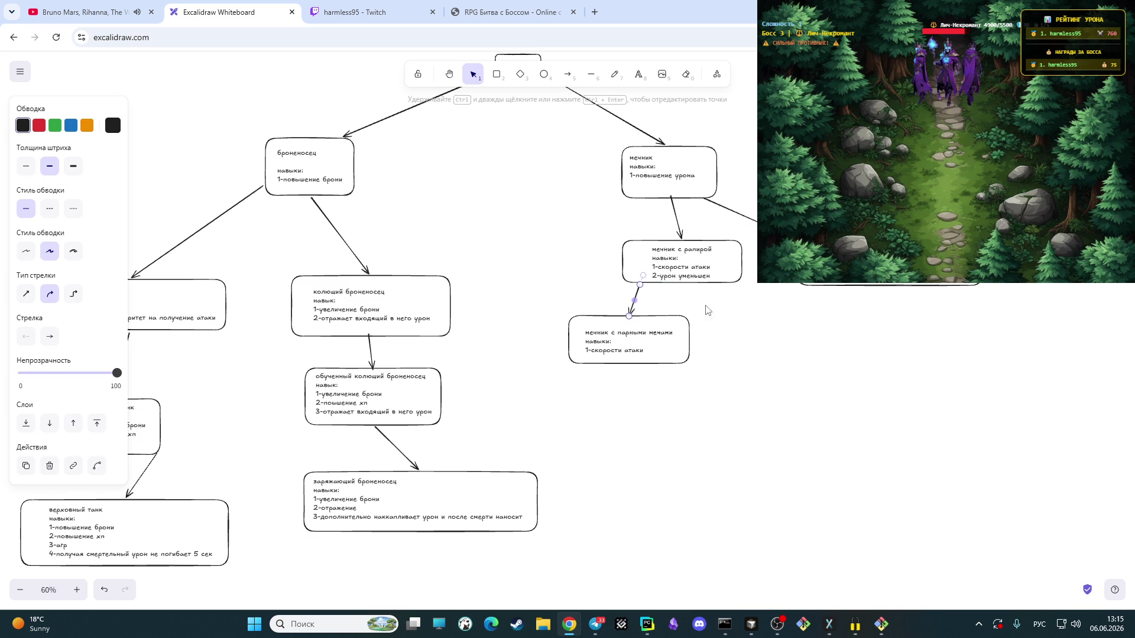
pyautogui.click(783, 313)
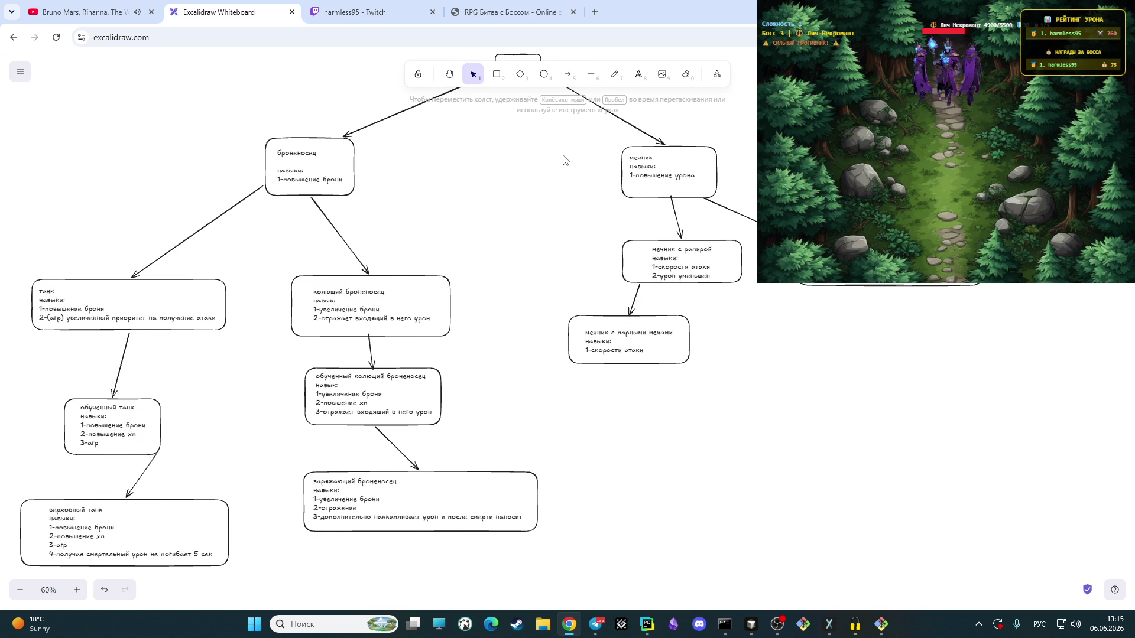
# Step: Add a text label reading мастер по громовым мечам with skill 1-повышение урона
pyautogui.click(639, 76)
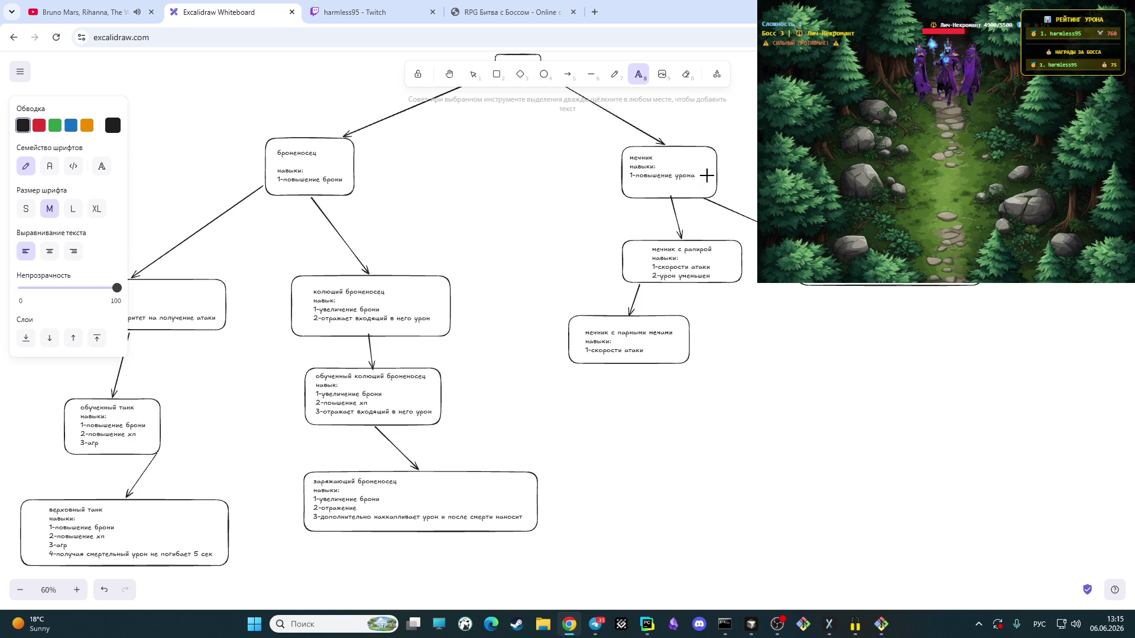
pyautogui.click(821, 314)
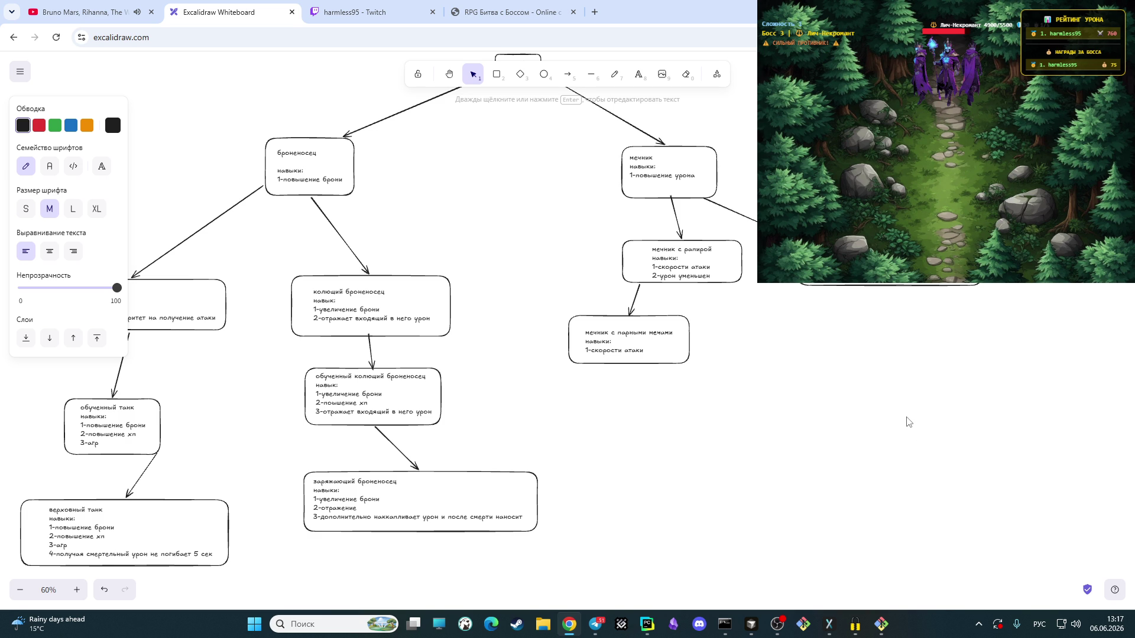
pyautogui.write('он')
pyautogui.write('ытн')
pyautogui.write('й')
pyautogui.press('BackSpace')
pyautogui.press('BackSpace')
pyautogui.press('BackSpace')
pyautogui.write('мастер по ')
pyautogui.write('громозким че')
pyautogui.write('чам')
pyautogui.write('-повышение урона')
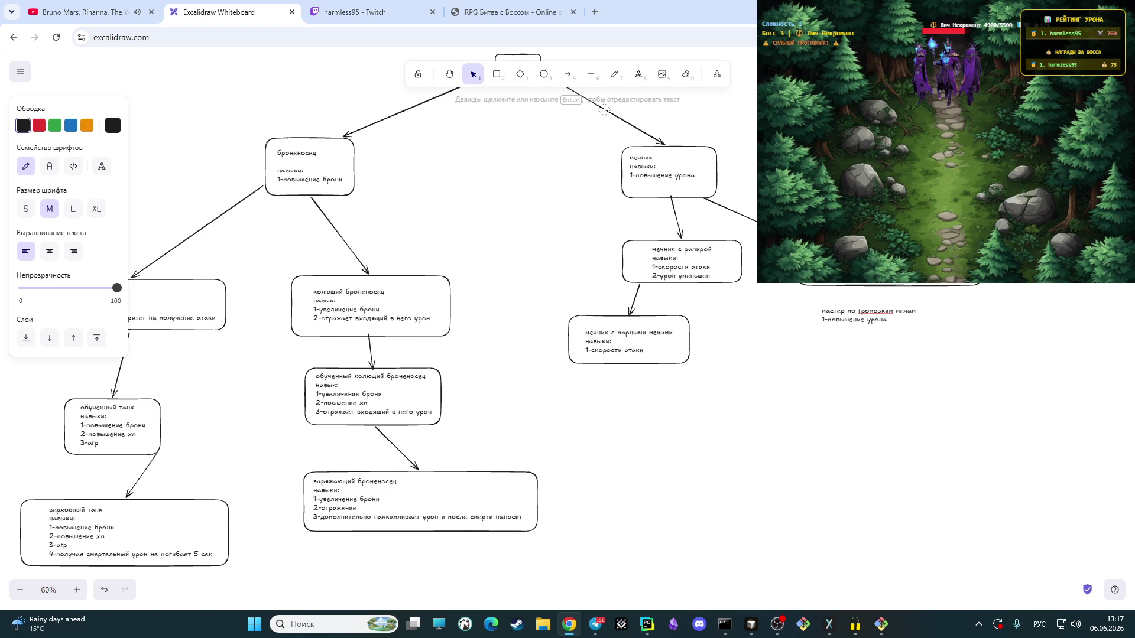
# Step: Box the greatsword-master label and connect it by an arrow from the box above
pyautogui.click(498, 76)
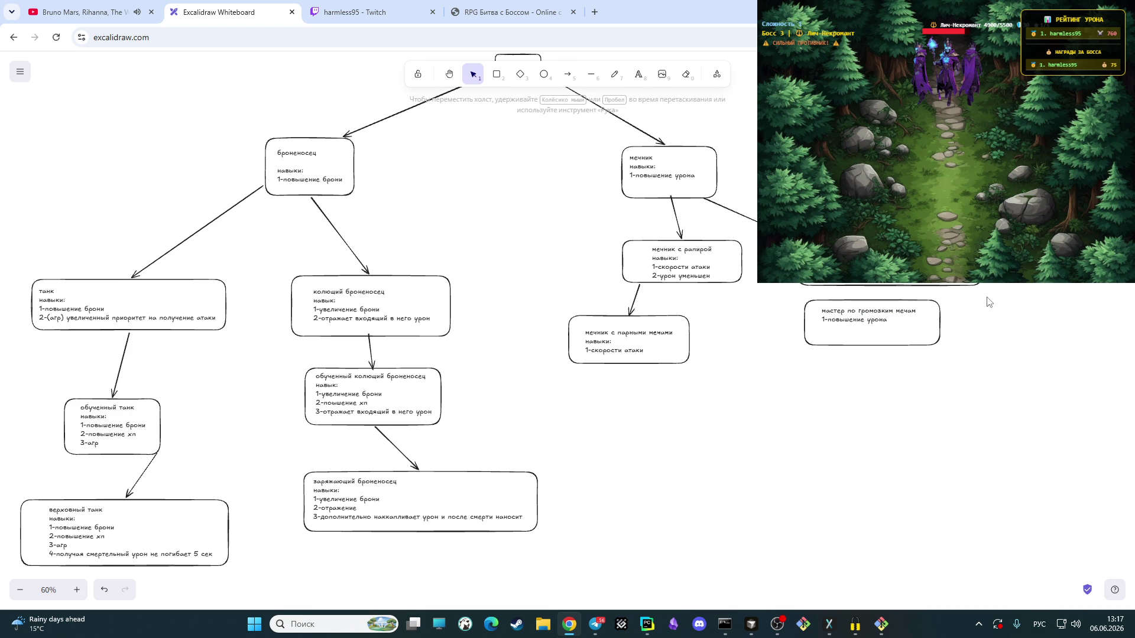
pyautogui.moveTo(804, 299)
pyautogui.mouseDown()
pyautogui.moveTo(942, 348)
pyautogui.moveTo(920, 362)
pyautogui.mouseUp()
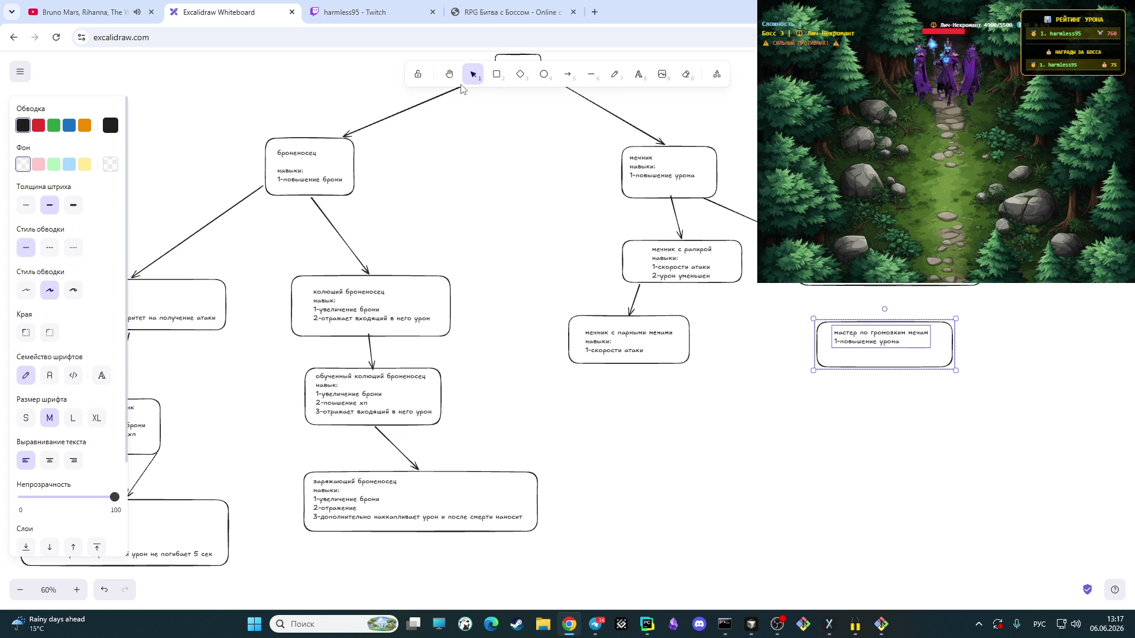
pyautogui.click(899, 285)
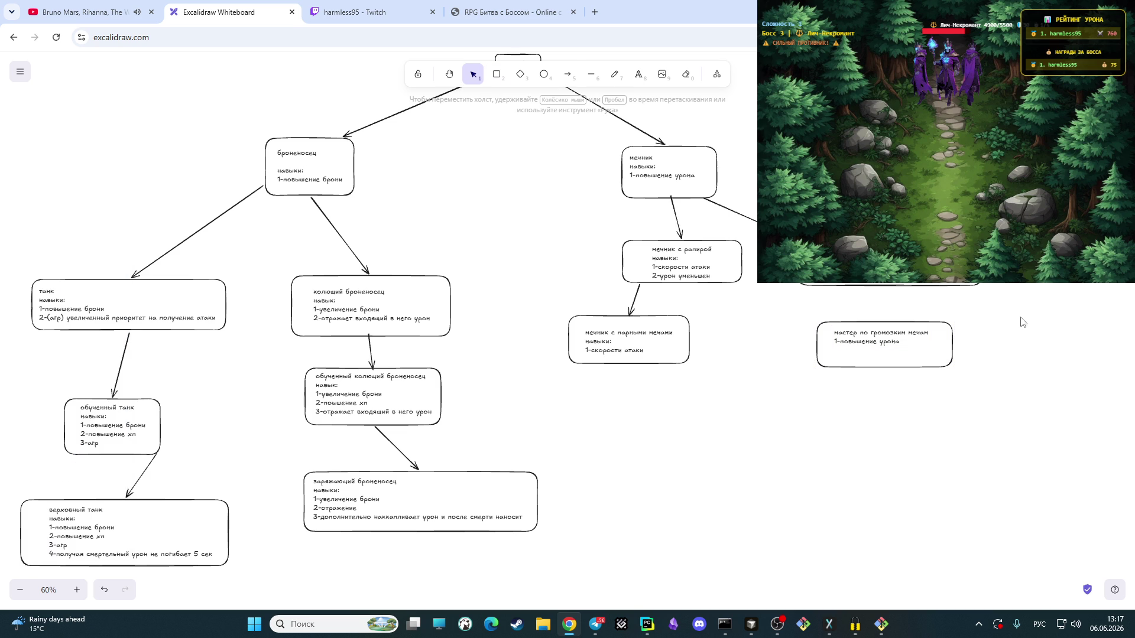
pyautogui.click(568, 75)
pyautogui.moveTo(889, 287); pyautogui.dragTo(886, 318)
pyautogui.click(980, 331)
pyautogui.click(381, 11)
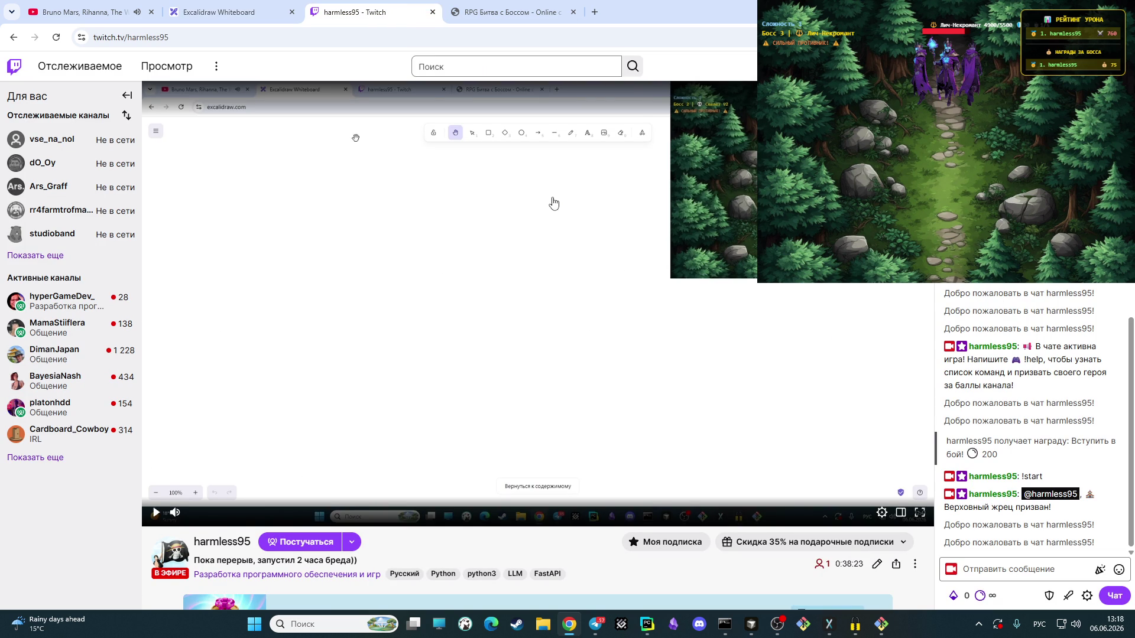
pyautogui.click(510, 12)
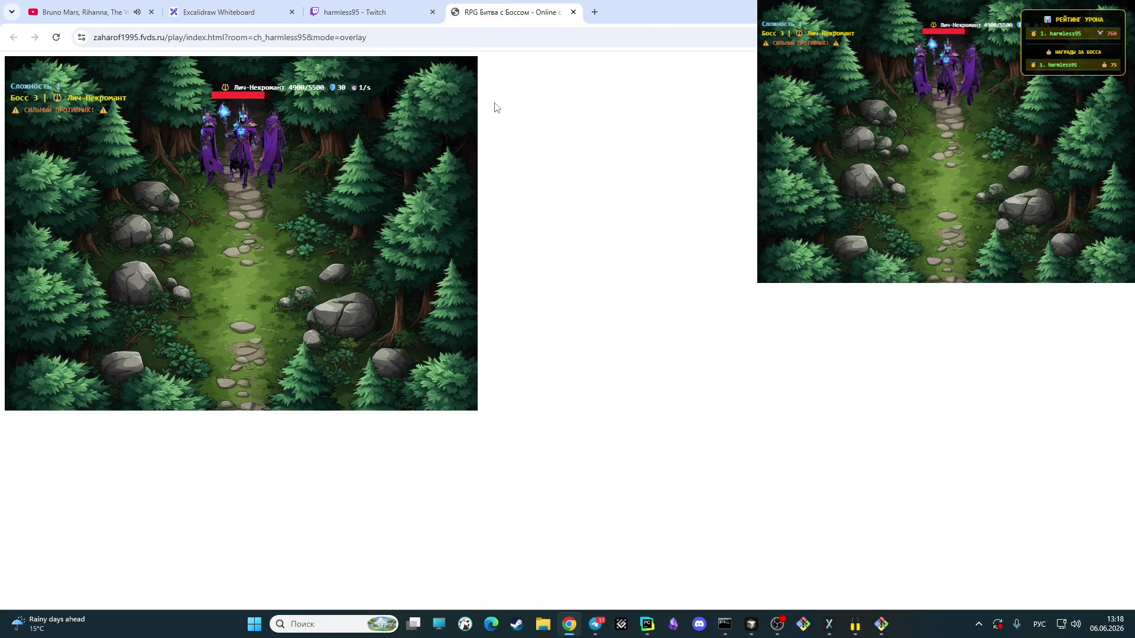
pyautogui.click(380, 18)
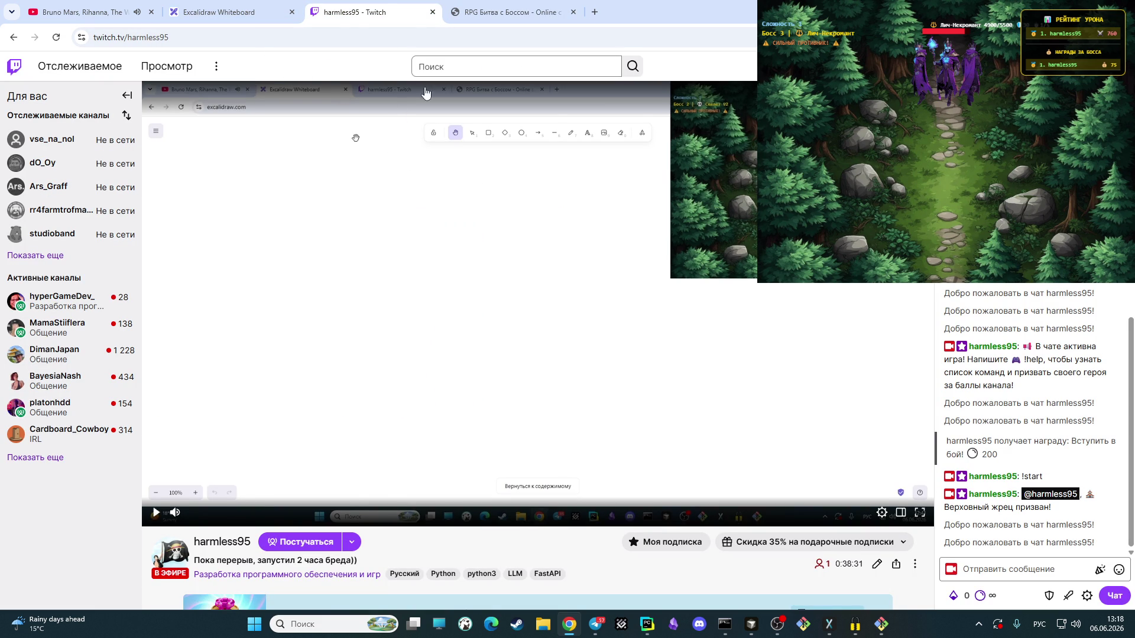
pyautogui.click(258, 16)
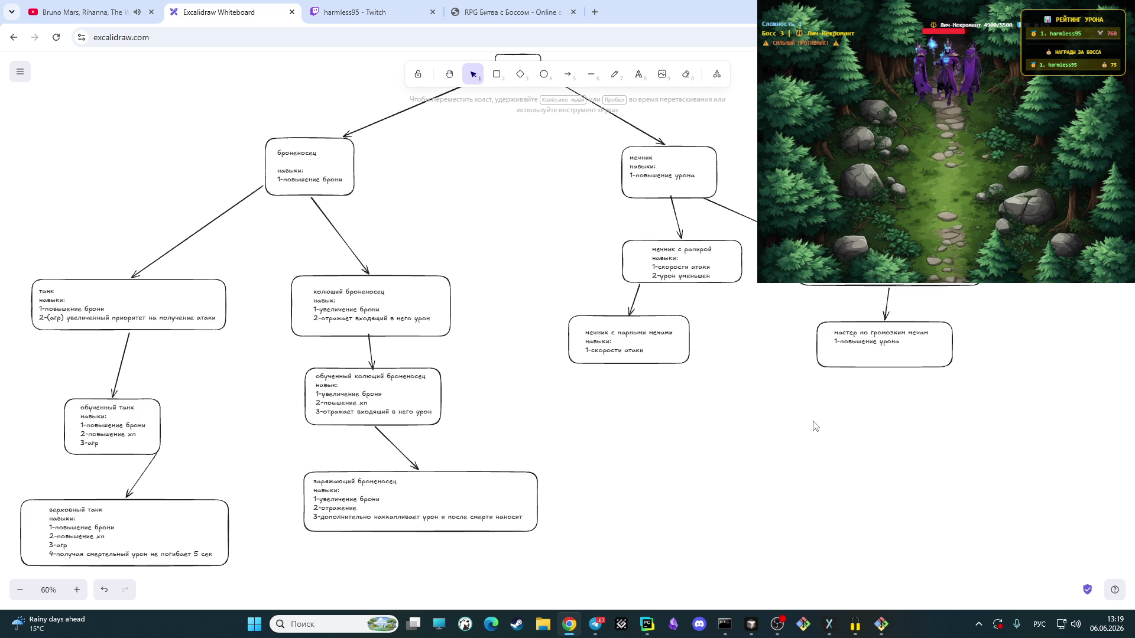
# Step: Add an «опытный мечник» text below the paired-swords box listing навыки: скорость атаки and игнорирование брони босса
pyautogui.click(639, 73)
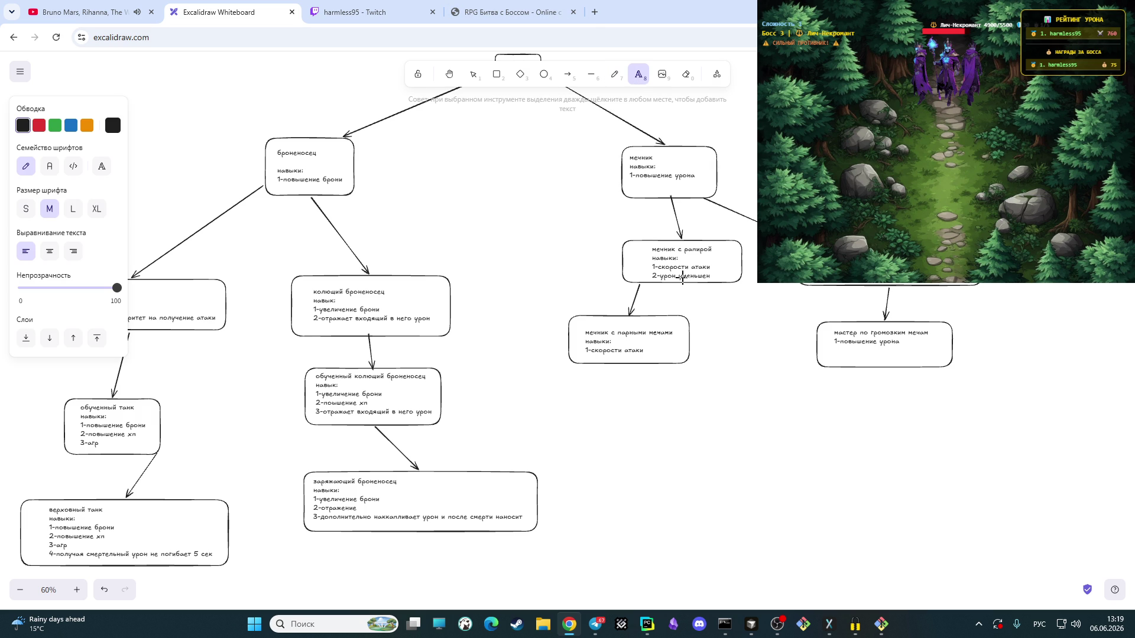
pyautogui.click(592, 405)
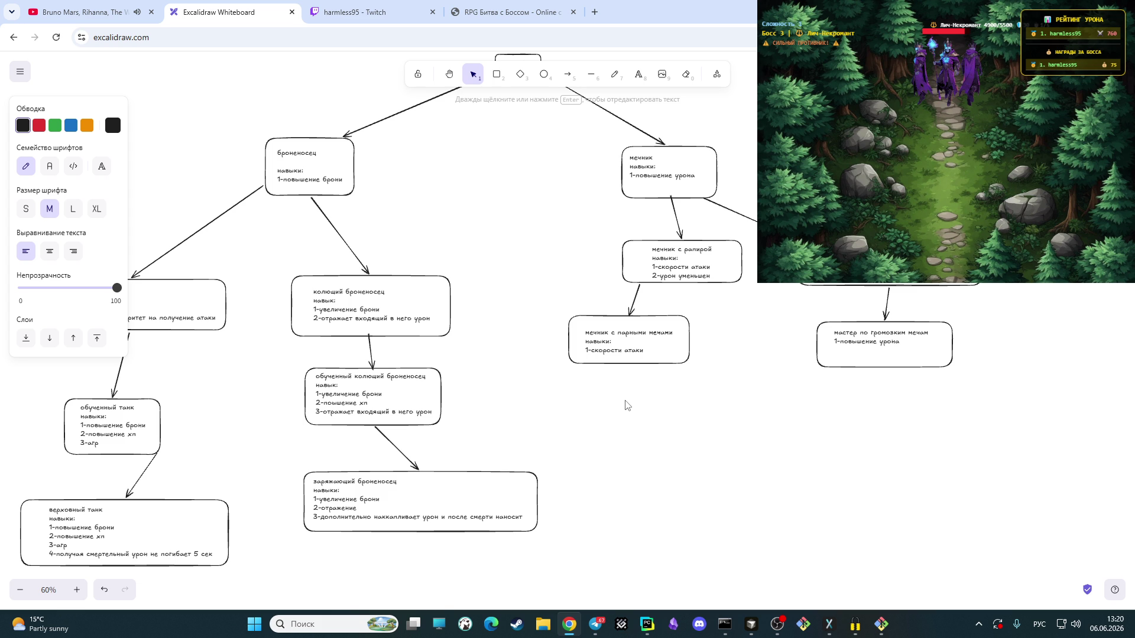
pyautogui.write('меч')
pyautogui.write('ни')
pyautogui.write('зоркий')
pyautogui.press('BackSpace')
pyautogui.press('BackSpace')
pyautogui.press('BackSpace')
pyautogui.write('опытный мечни')
pyautogui.press('Return')
pyautogui.write('навыки')
pyautogui.hotkey('alt', 'shift')
pyautogui.write(': 1')
pyautogui.write('-')
pyautogui.hotkey('alt', 'shift')
pyautogui.write('скорость ')
pyautogui.write('атак')
pyautogui.write('2-и')
pyautogui.write('гнор')
pyautogui.write('ирует броню')
pyautogui.write('босса')
# Step: Frame the опытный мечник text in a rectangle and link it with an arrow from the paired-swords box
pyautogui.click(497, 74)
pyautogui.moveTo(584, 398); pyautogui.dragTo(703, 453)
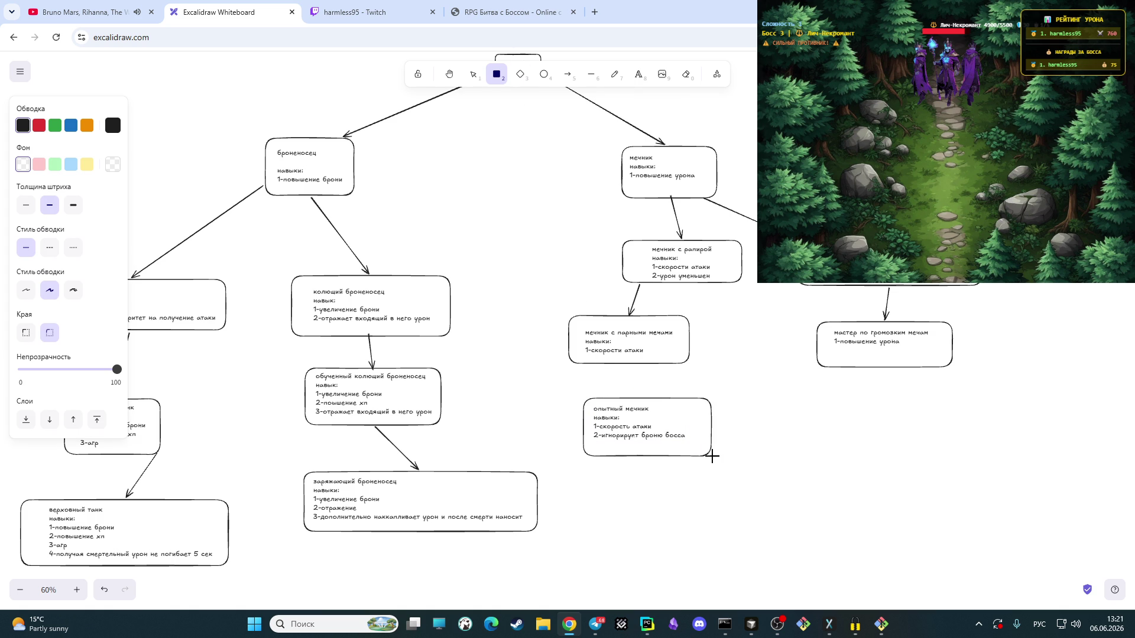
pyautogui.click(640, 381)
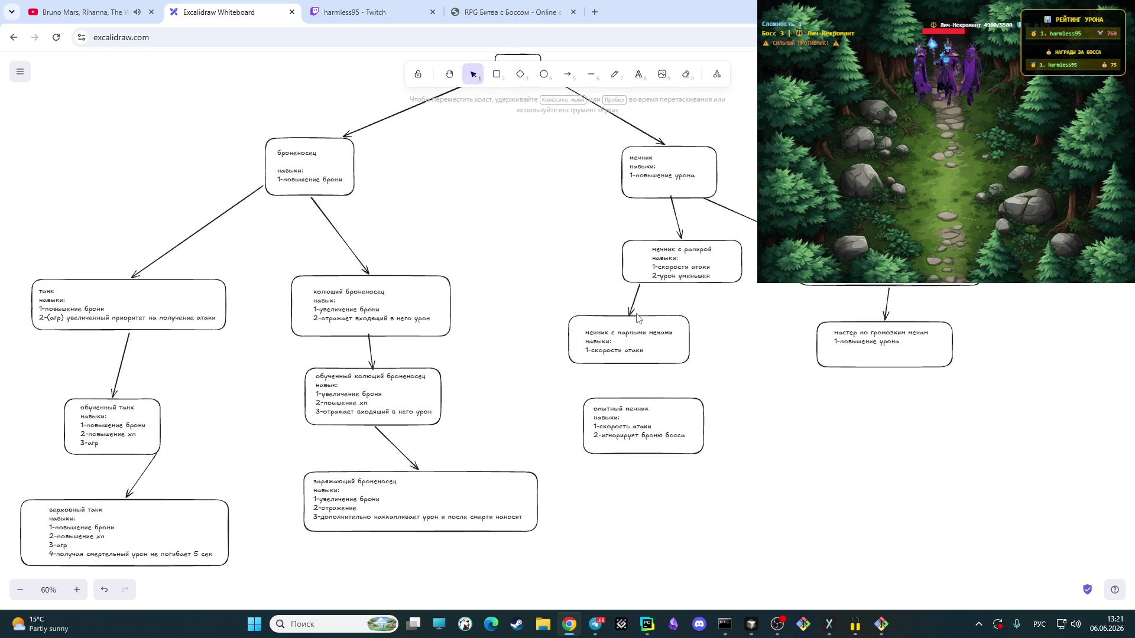
pyautogui.click(567, 73)
pyautogui.click(631, 367)
pyautogui.click(641, 396)
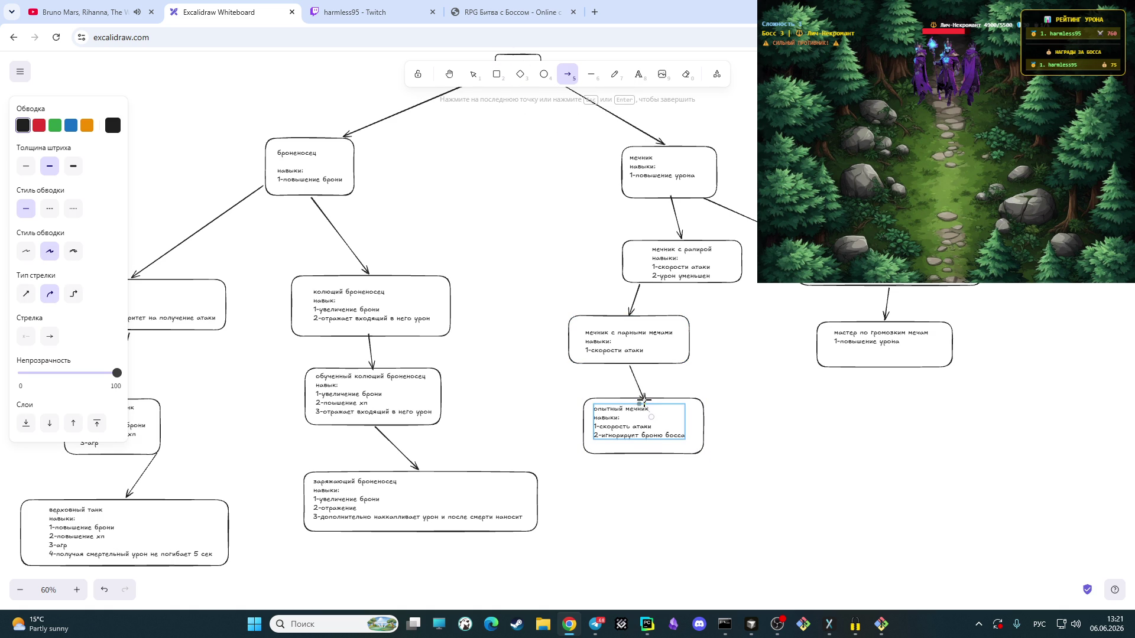
pyautogui.press('Escape')
pyautogui.click(743, 401)
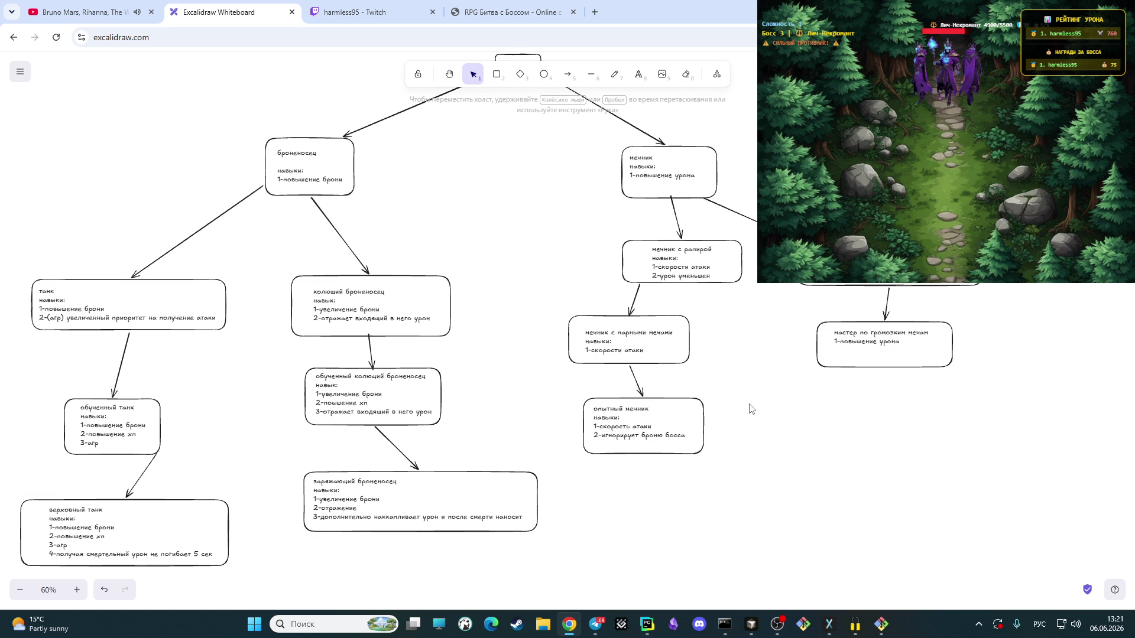
# Step: Spread the swordsman chain: move опытный мечник down-right, парные мечи down, рапира lower-left
pyautogui.moveTo(762, 389); pyautogui.dragTo(537, 471)
pyautogui.moveTo(658, 436); pyautogui.dragTo(688, 547)
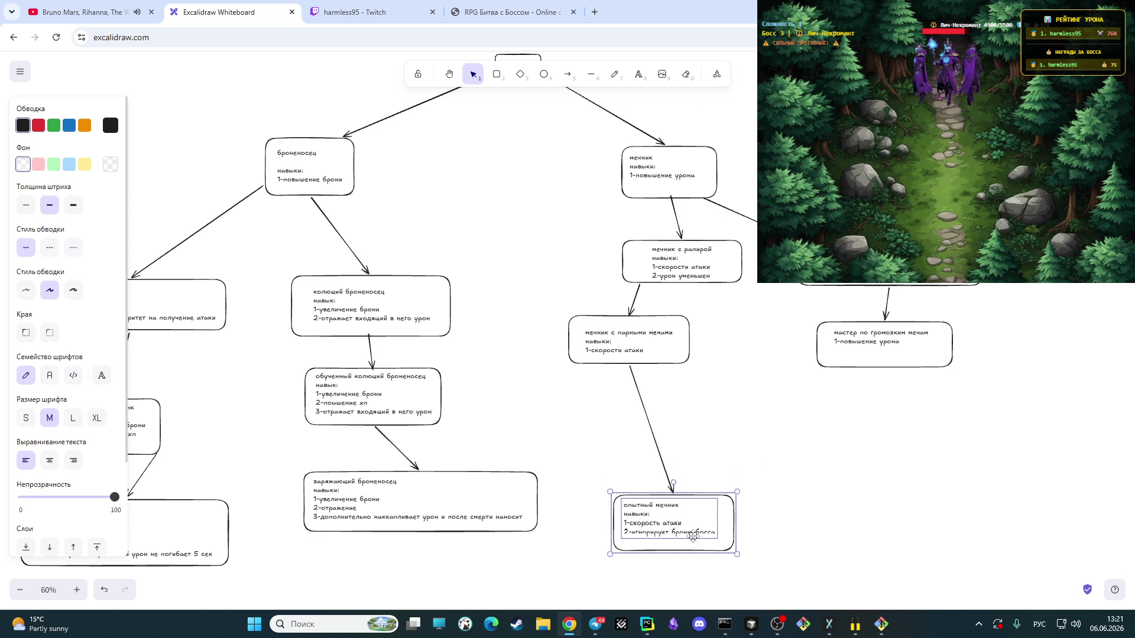
pyautogui.moveTo(529, 300); pyautogui.dragTo(701, 381)
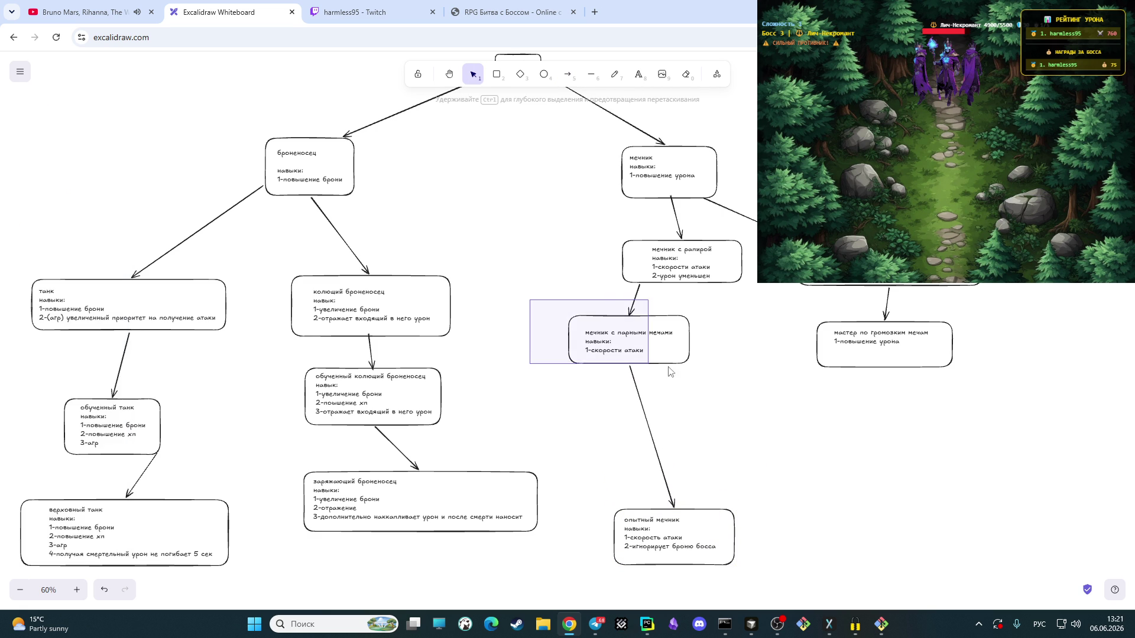
pyautogui.moveTo(654, 343); pyautogui.dragTo(666, 401)
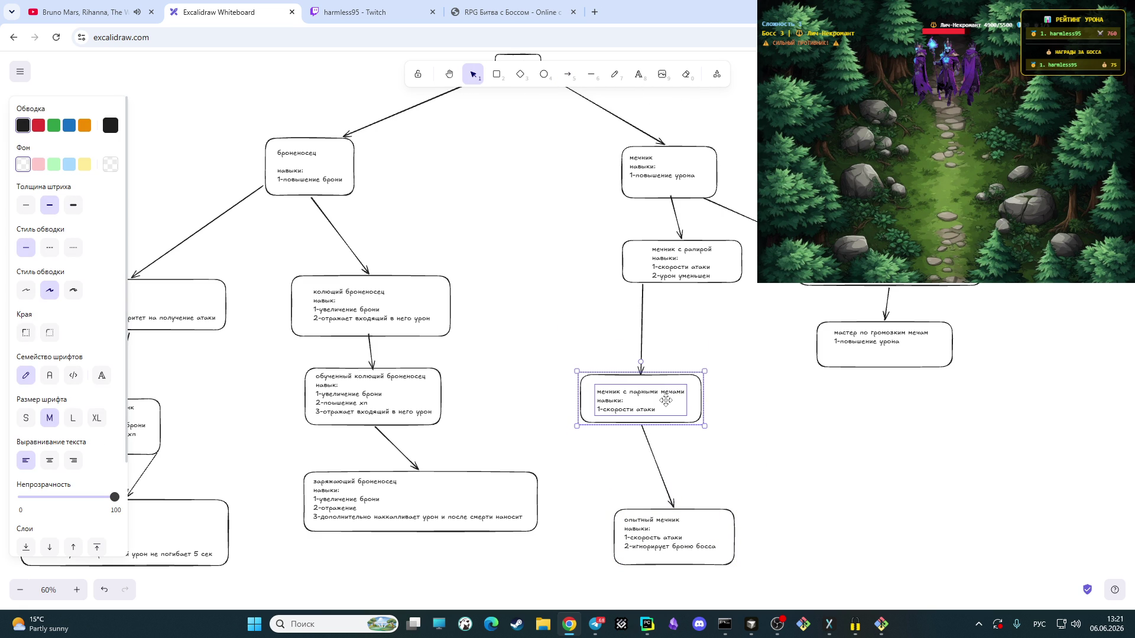
pyautogui.click(822, 406)
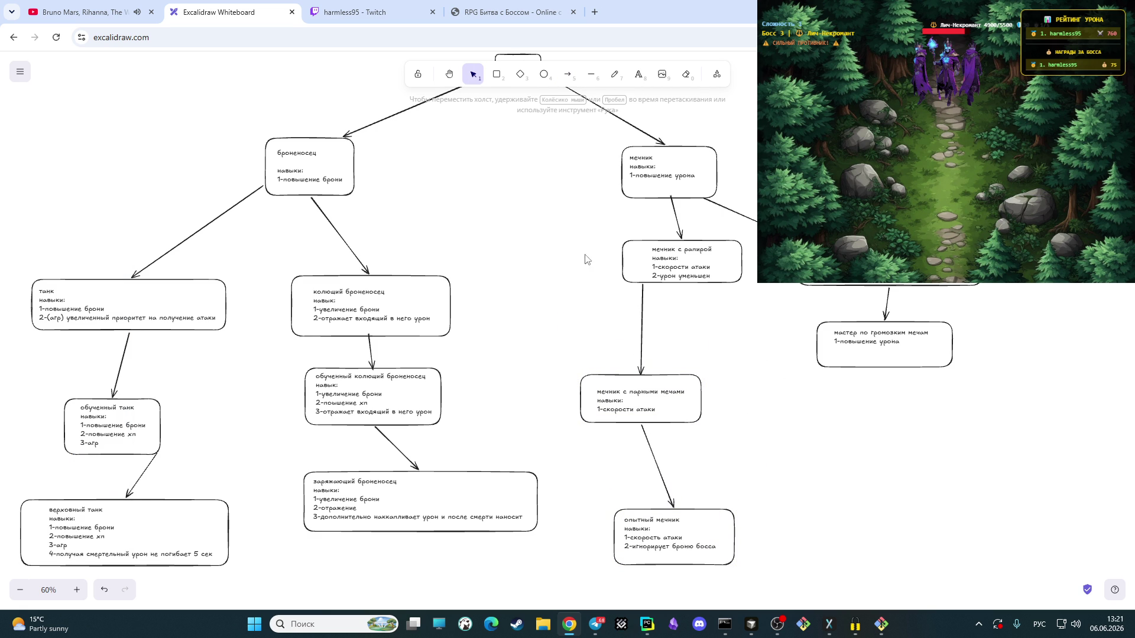
pyautogui.moveTo(575, 229); pyautogui.dragTo(747, 290)
pyautogui.moveTo(681, 275); pyautogui.dragTo(637, 312)
pyautogui.click(857, 405)
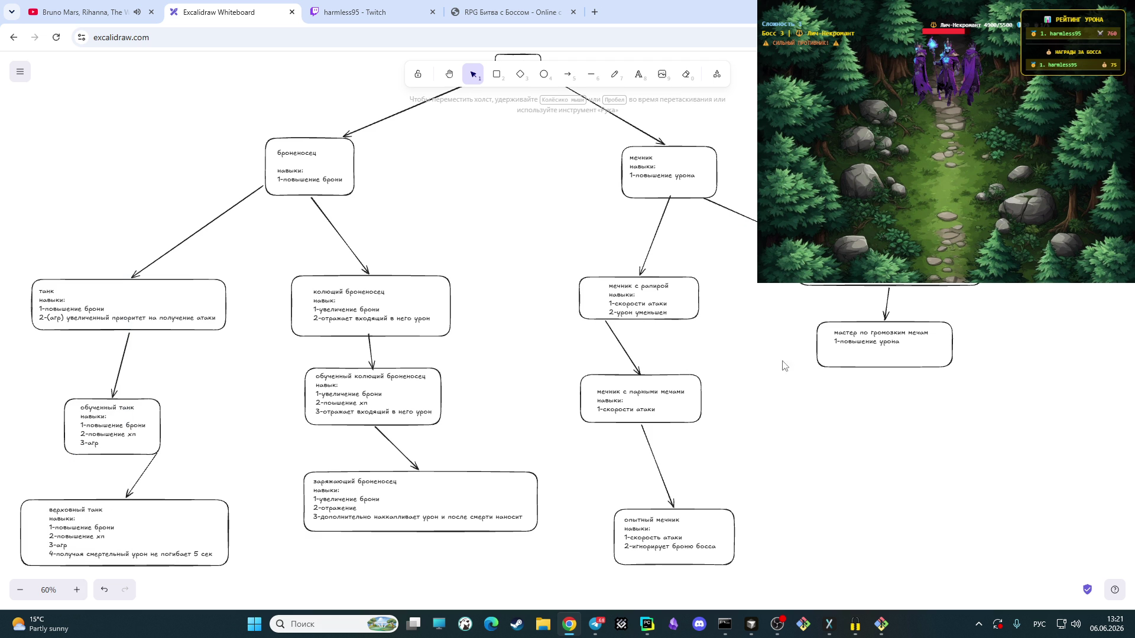
# Step: Move the мастер по громоздким мечам box down-right and the box above it down with it
pyautogui.click(77, 589)
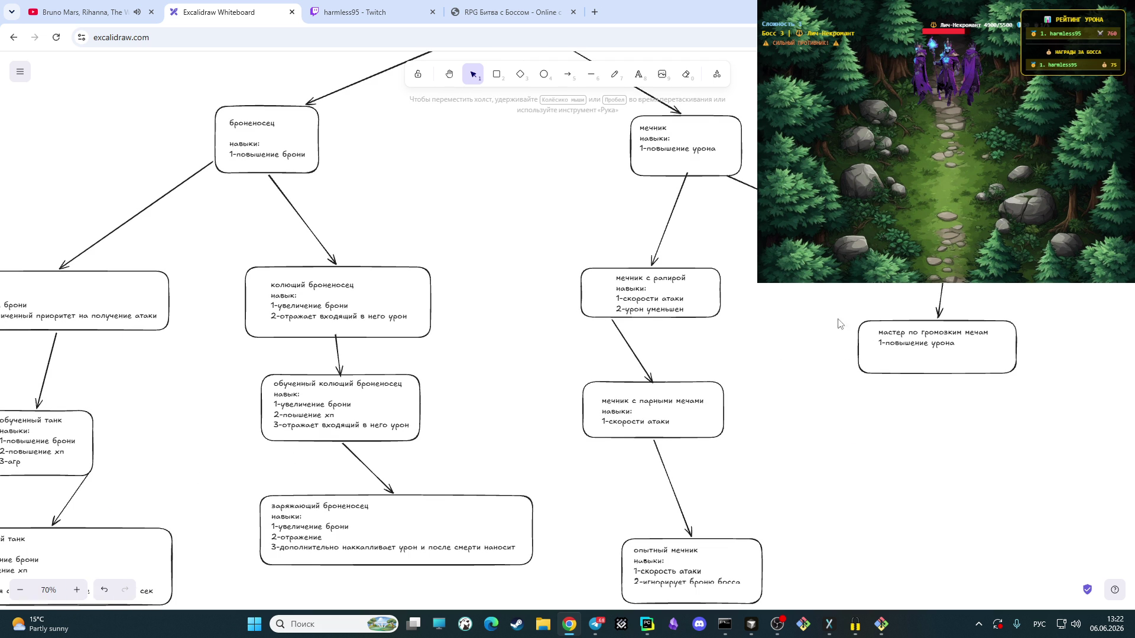
pyautogui.moveTo(838, 309); pyautogui.dragTo(1024, 390)
pyautogui.moveTo(966, 366); pyautogui.dragTo(1022, 438)
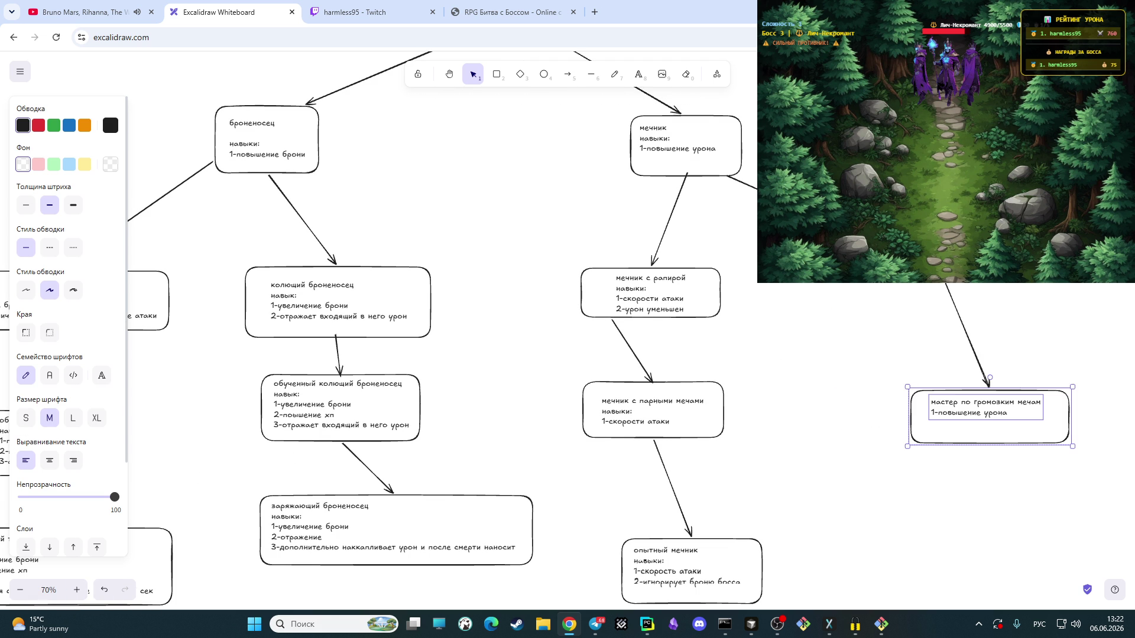
pyautogui.moveTo(918, 262); pyautogui.dragTo(919, 300)
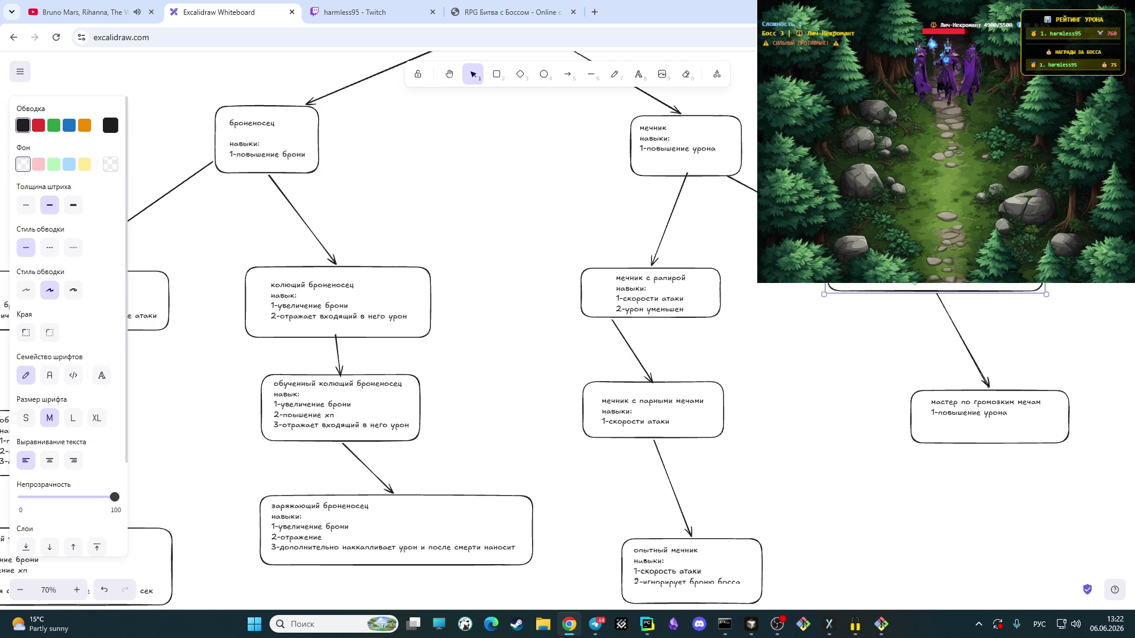
pyautogui.moveTo(948, 507); pyautogui.dragTo(947, 520)
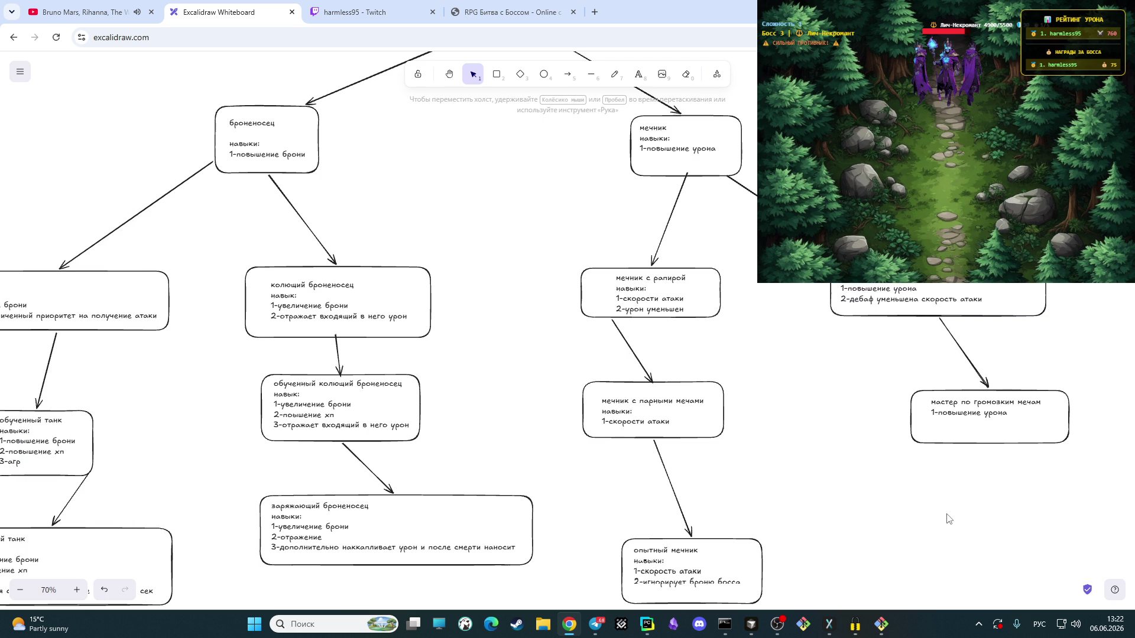
pyautogui.scroll(-2, 794, 460)
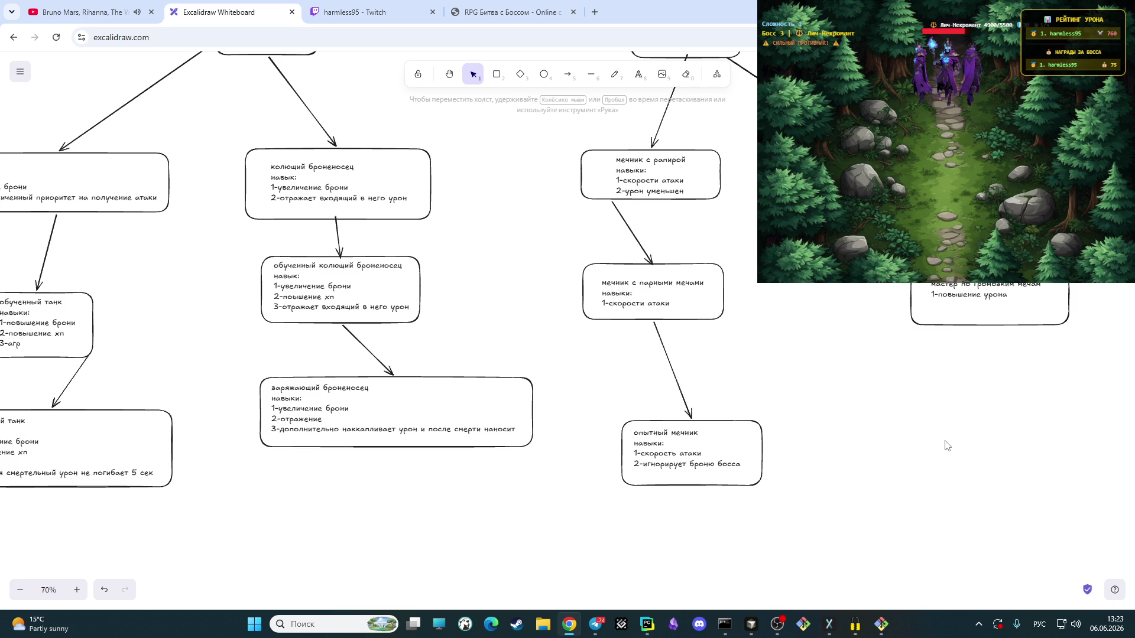
pyautogui.click(638, 76)
pyautogui.click(935, 390)
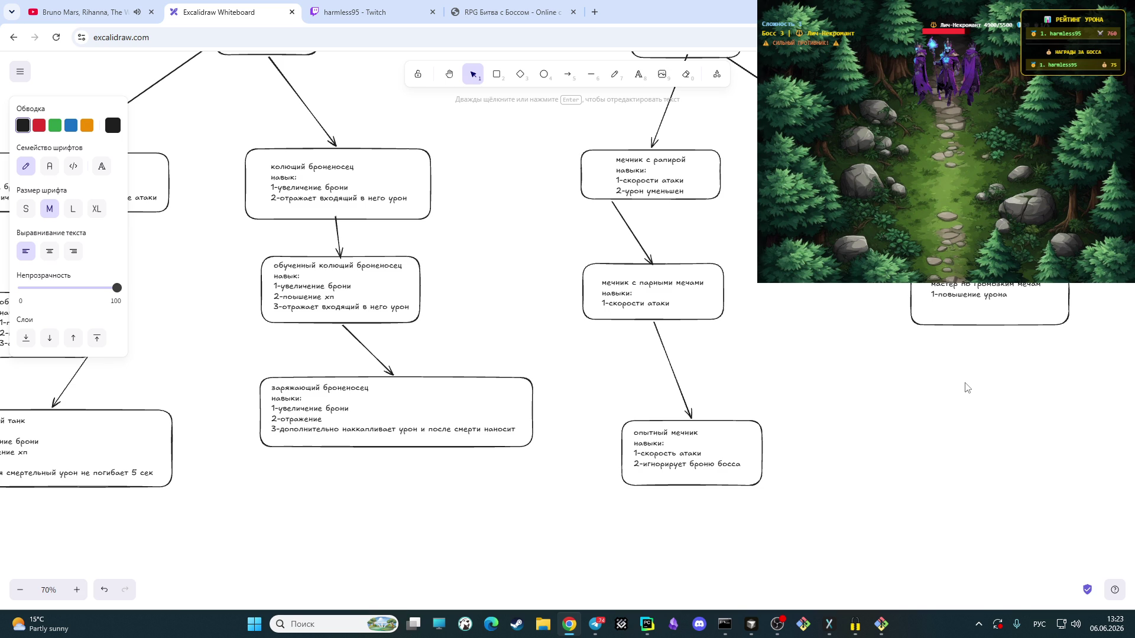
# Step: Add a third опытный мечник skill: piercing damage causing bleeding that deals damage every second
pyautogui.doubleClick(743, 462)
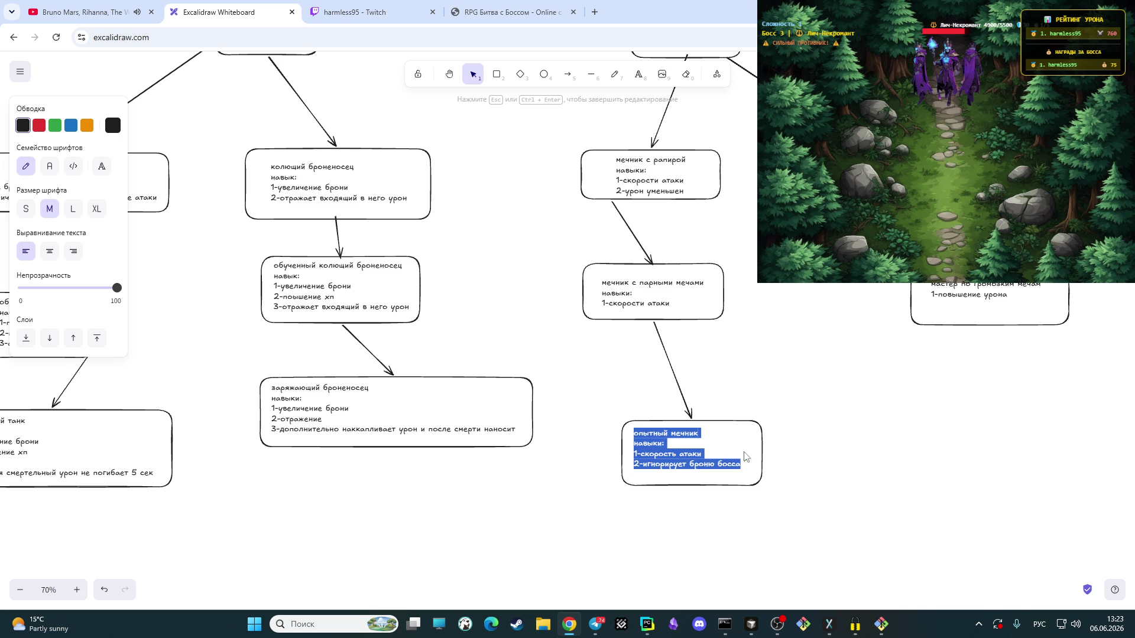
pyautogui.click(745, 466)
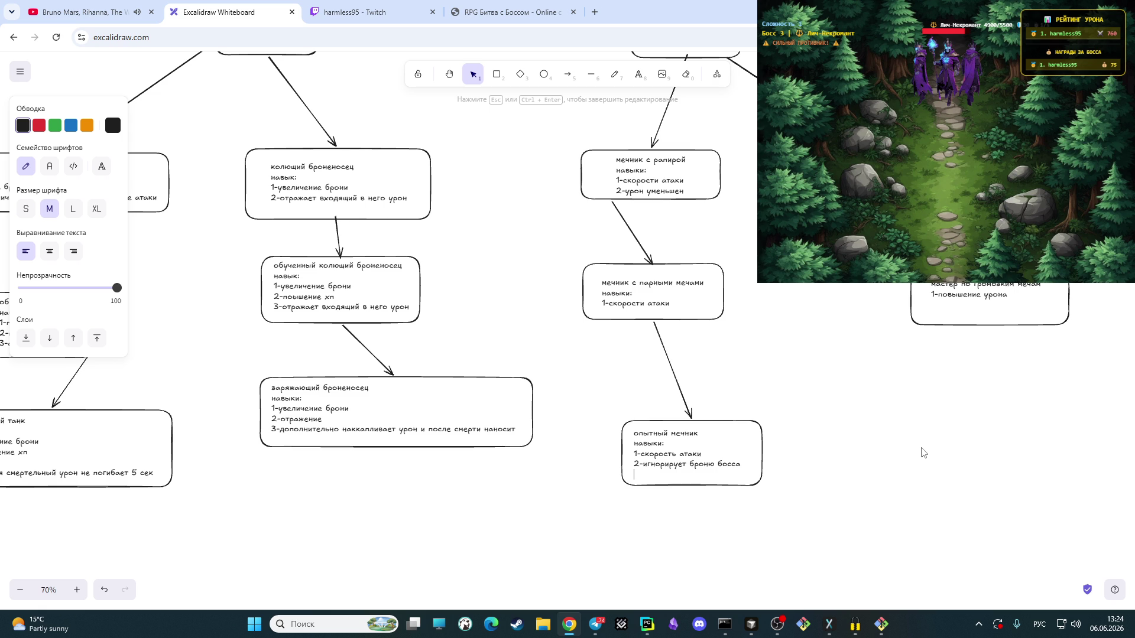
pyautogui.press('Return')
pyautogui.write('3-наносит колющ')
pyautogui.write('ий урон вызывает кров')
pyautogui.write('отек и к')
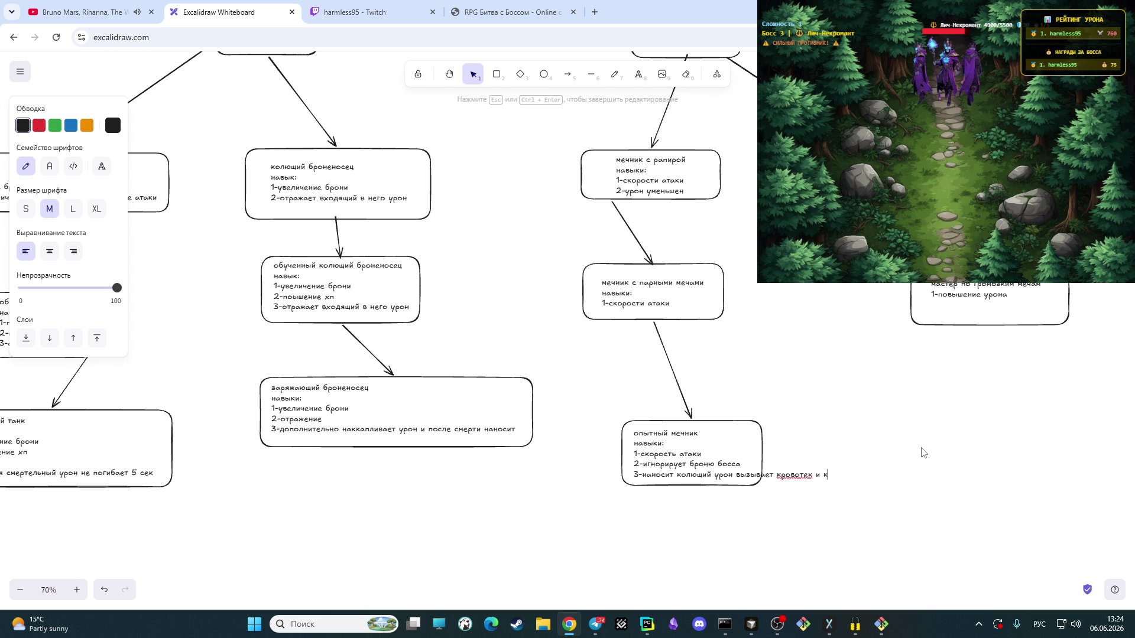
pyautogui.press('BackSpace')
pyautogui.press('BackSpace')
pyautogui.press('BackSpace')
pyautogui.write('оторый на опреде')
pyautogui.write('ленное врем')
pyautogui.write('каждую сек нас')
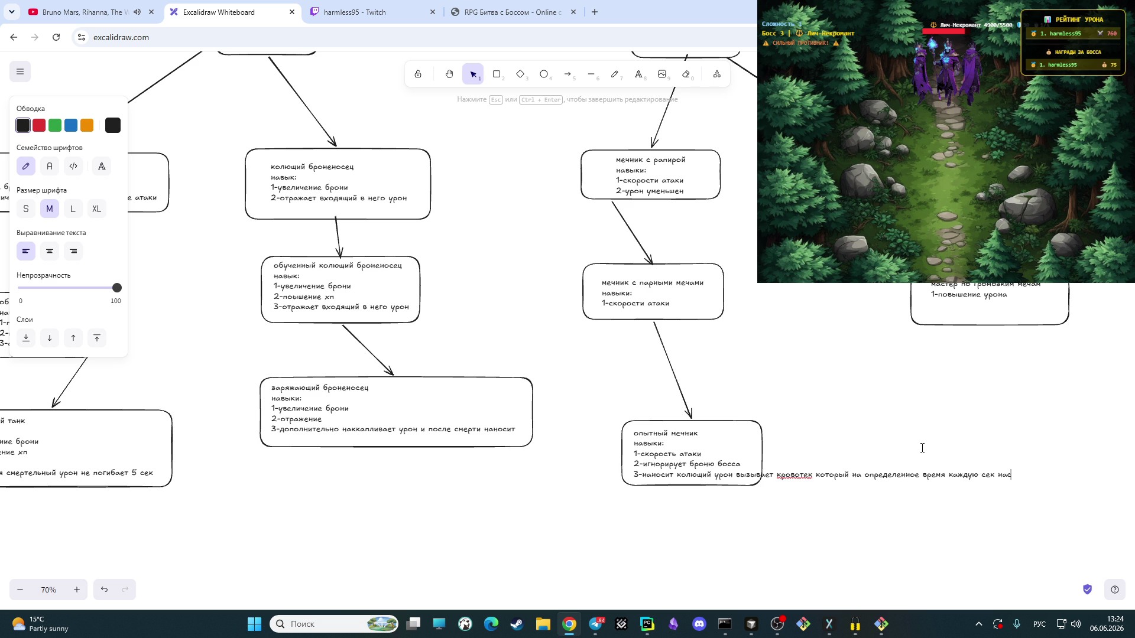
pyautogui.press('BackSpace')
pyautogui.write('носит урон')
# Step: Make the опытный мечник box taller and wrap the bleeding skill before «который» and after «время»
pyautogui.click(718, 486)
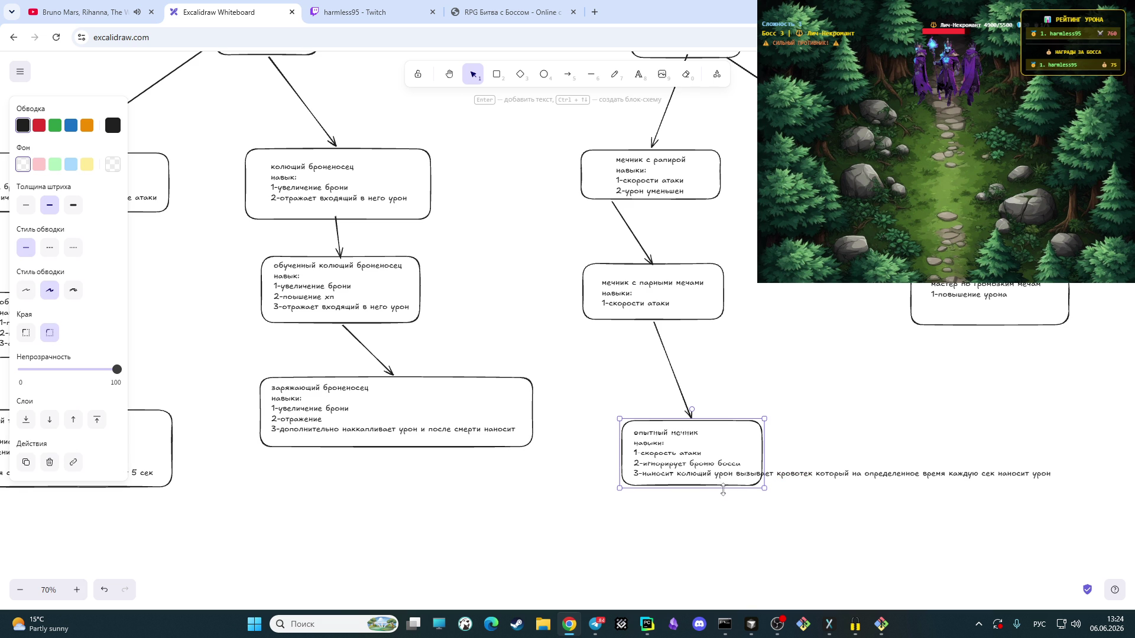
pyautogui.moveTo(723, 492); pyautogui.dragTo(722, 536)
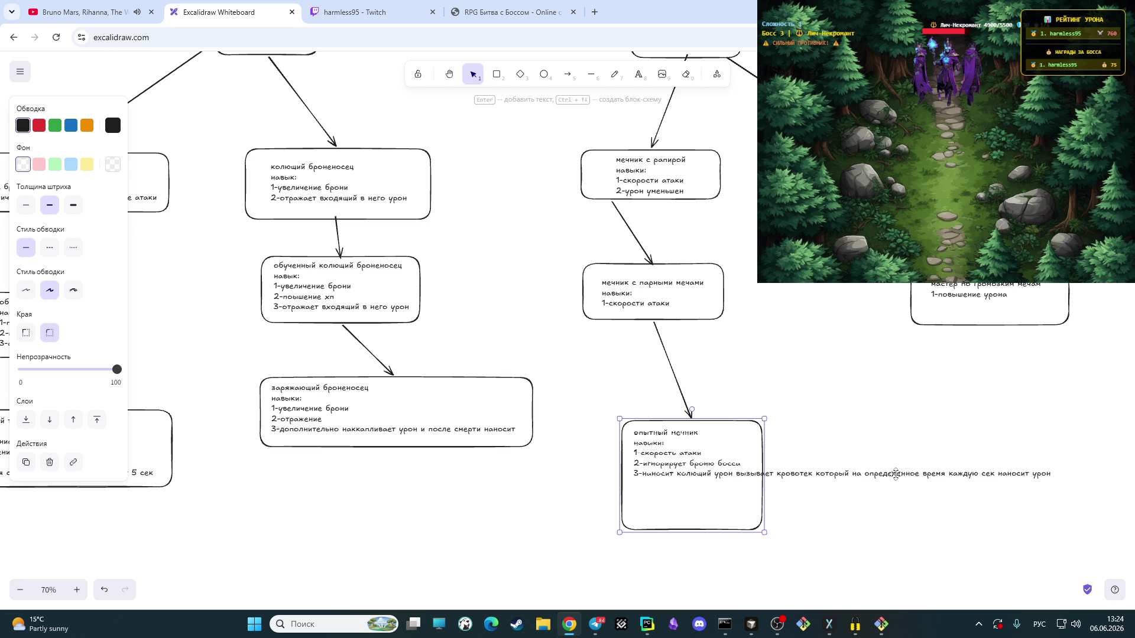
pyautogui.click(1034, 482)
pyautogui.doubleClick(806, 475)
pyautogui.click(826, 476)
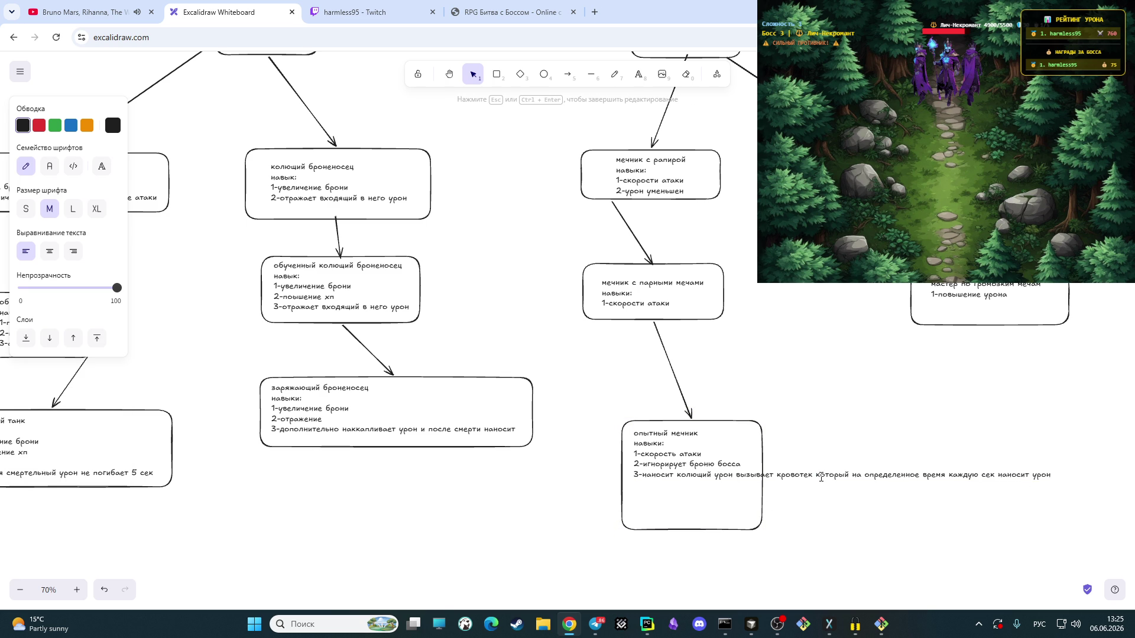
pyautogui.press('Return')
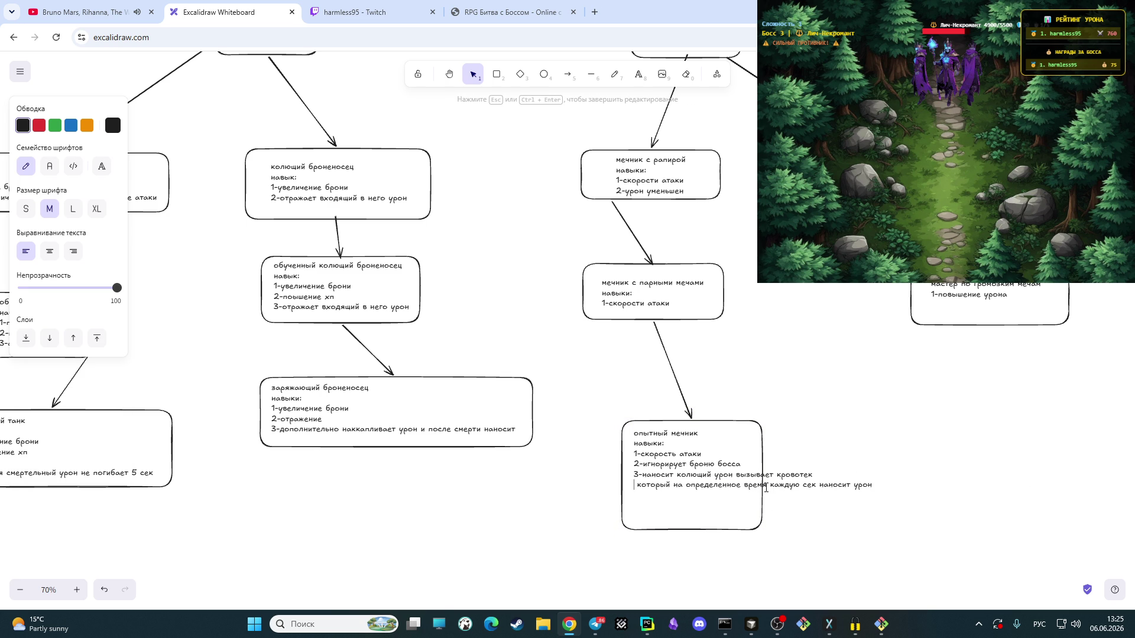
pyautogui.press('Return')
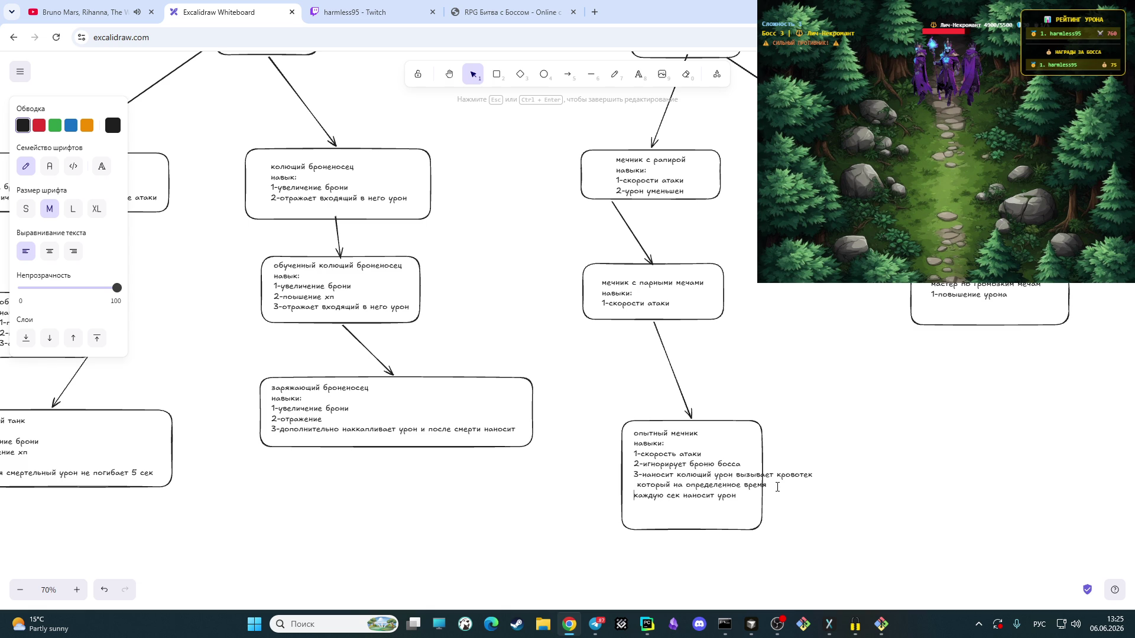
pyautogui.click(763, 453)
# Step: Stretch the опытный мечник box to the right so the wrapped bleeding skill fits inside
pyautogui.click(811, 413)
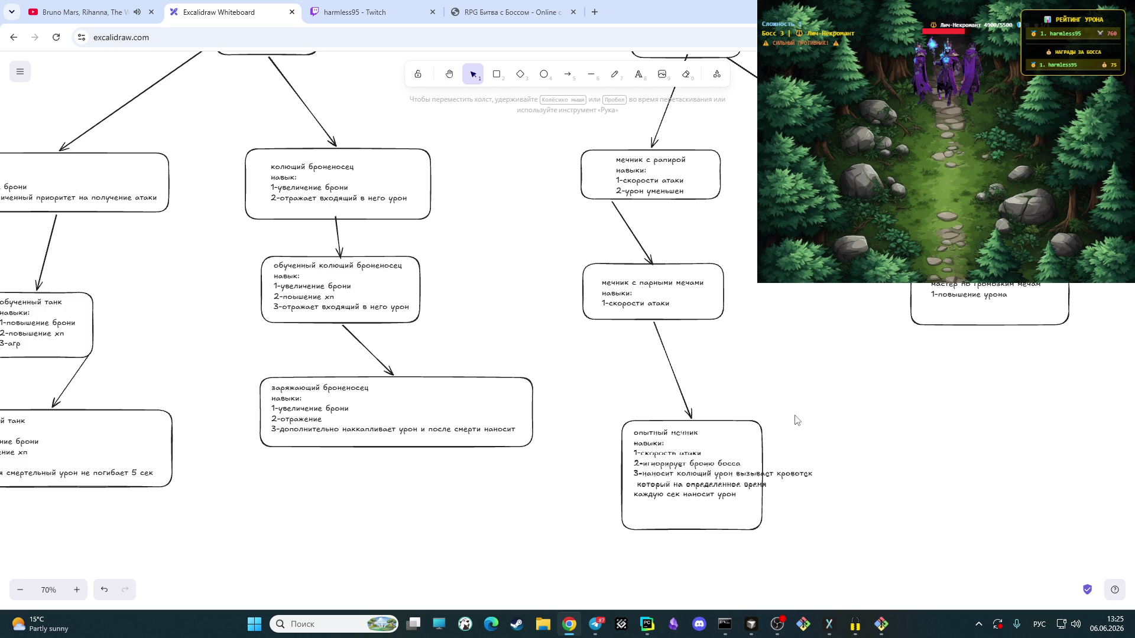
pyautogui.click(765, 431)
pyautogui.moveTo(759, 497); pyautogui.dragTo(824, 499)
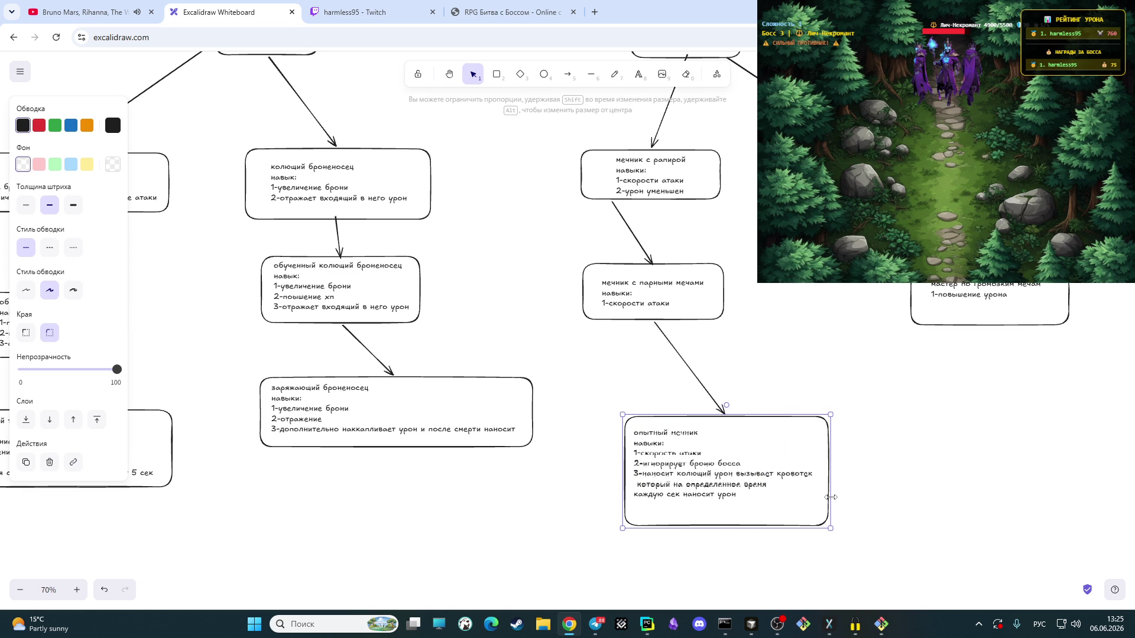
pyautogui.click(933, 488)
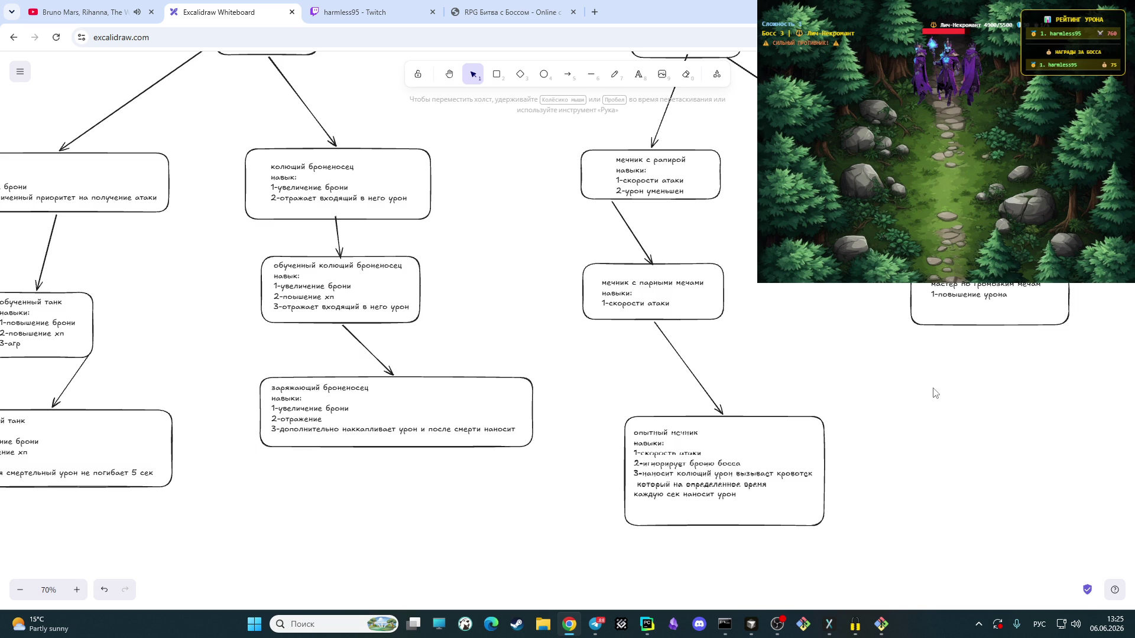
pyautogui.click(639, 74)
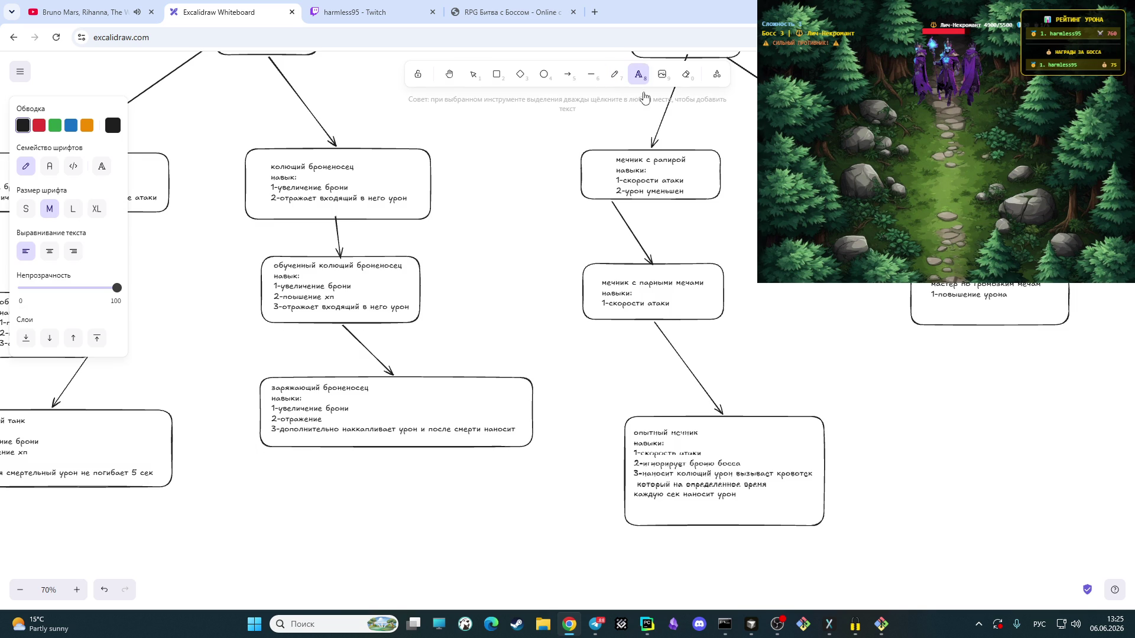
# Step: Paste the skill list at right, retitle it «опытный мечник берсерк» and add a skill: more damage at lower HP
pyautogui.click(971, 409)
pyautogui.hotkey('ctrl', 'v')
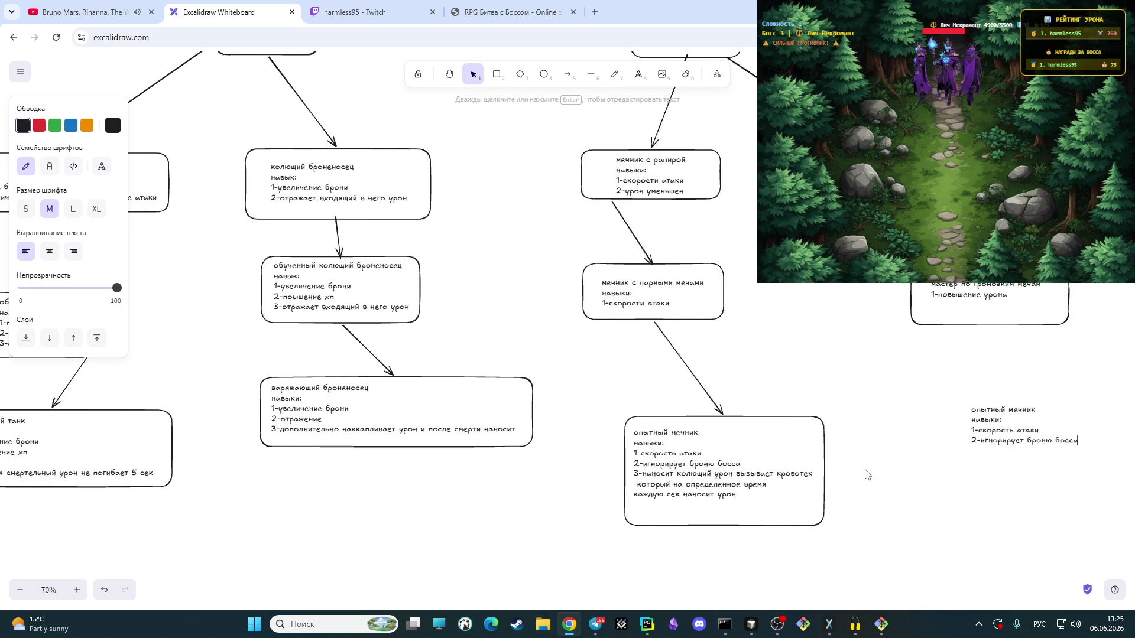
pyautogui.scroll(-2, 989, 408)
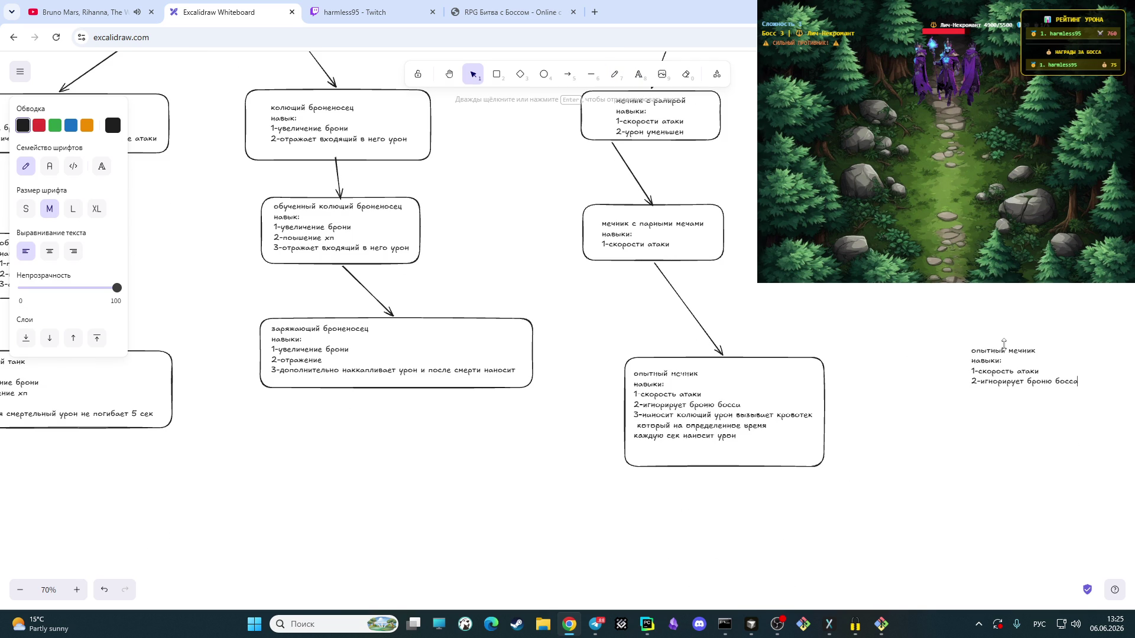
pyautogui.press('Escape')
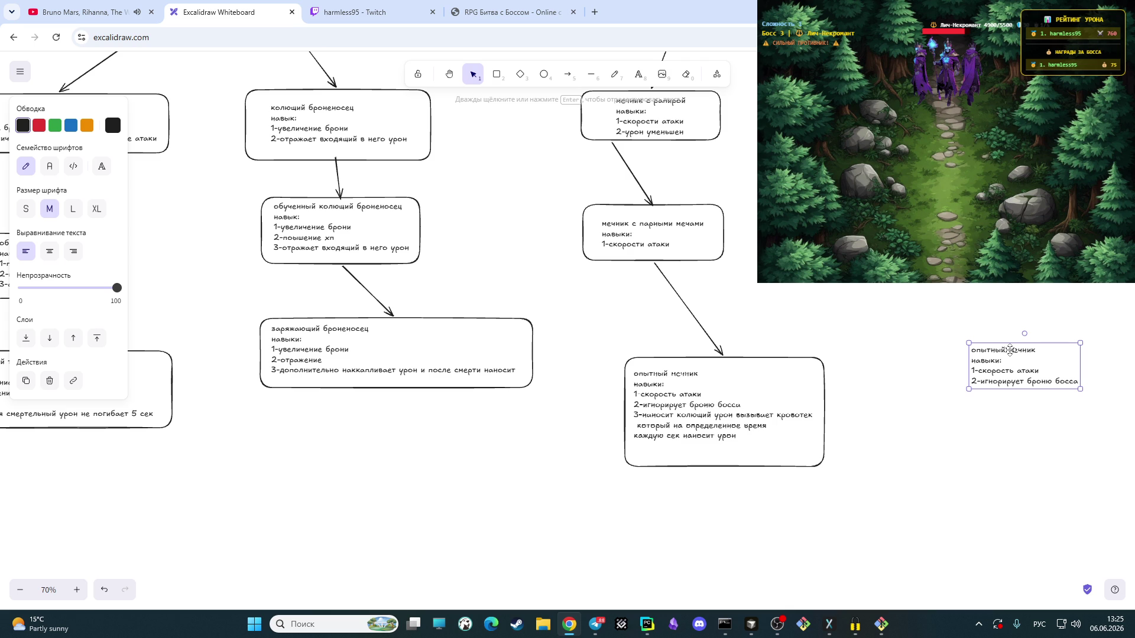
pyautogui.doubleClick(1010, 349)
pyautogui.press('Left')
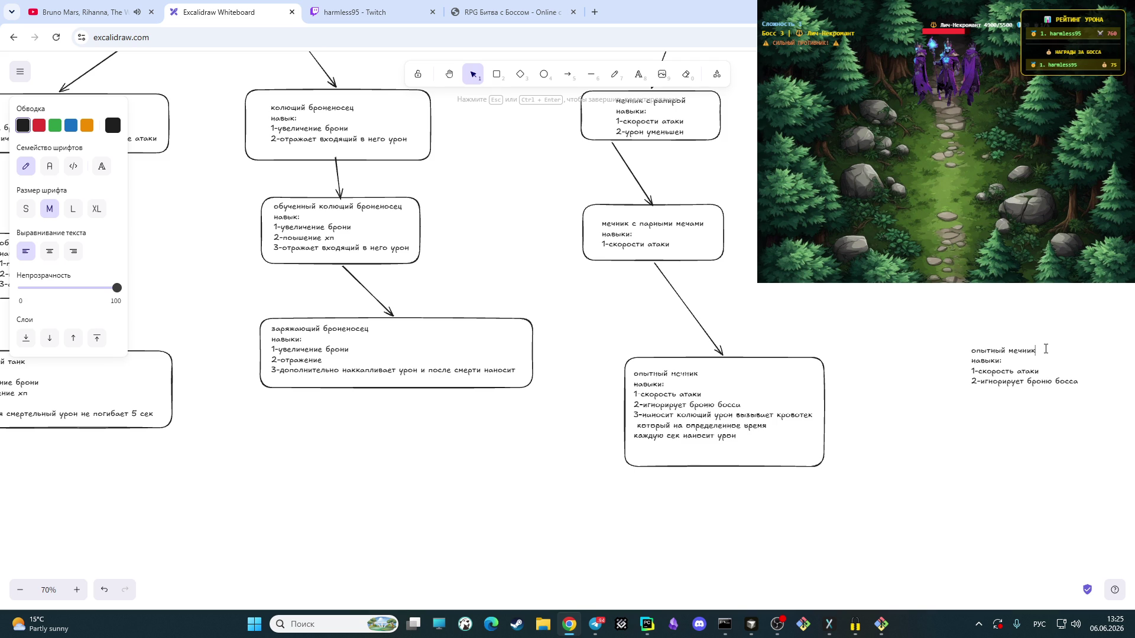
pyautogui.write(' берсерк')
pyautogui.write('3')
pyautogui.write('-ч')
pyautogui.write('ем меньше ')
pyautogui.write('хп тем больше урона')
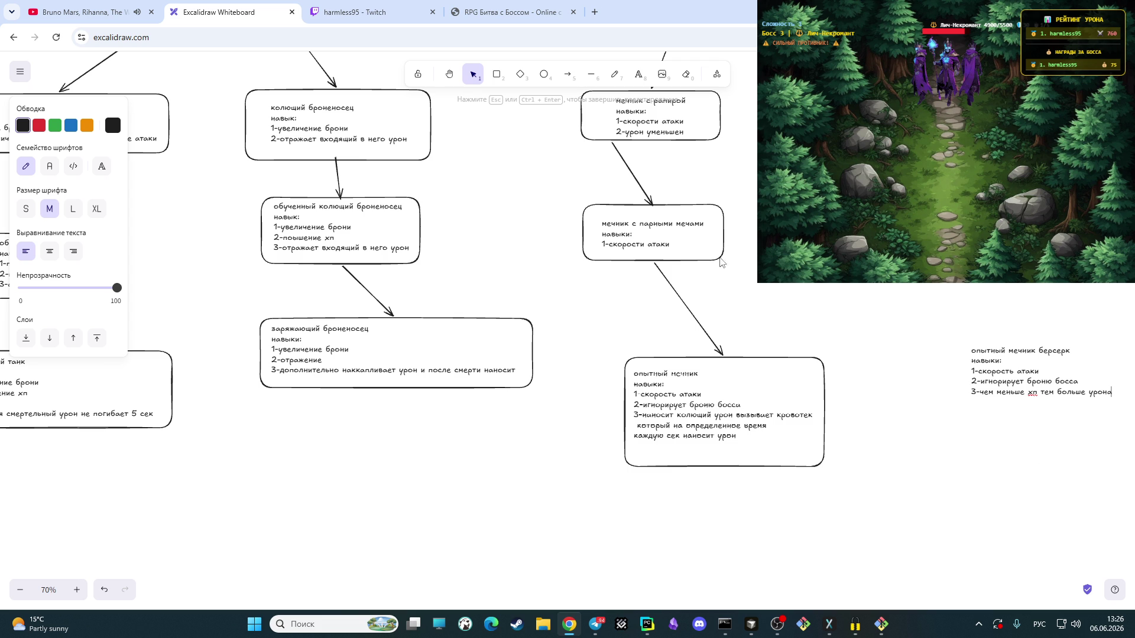
pyautogui.click(449, 74)
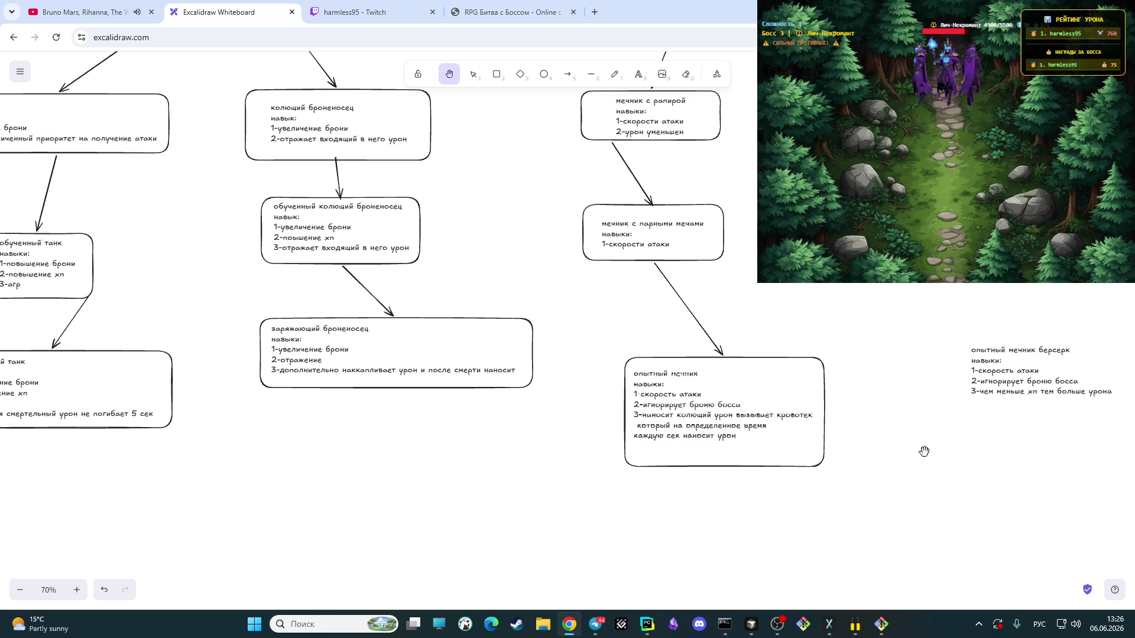
# Step: Draw a rectangle around the berserk skill list and nudge box and text into place
pyautogui.moveTo(922, 452); pyautogui.dragTo(761, 415)
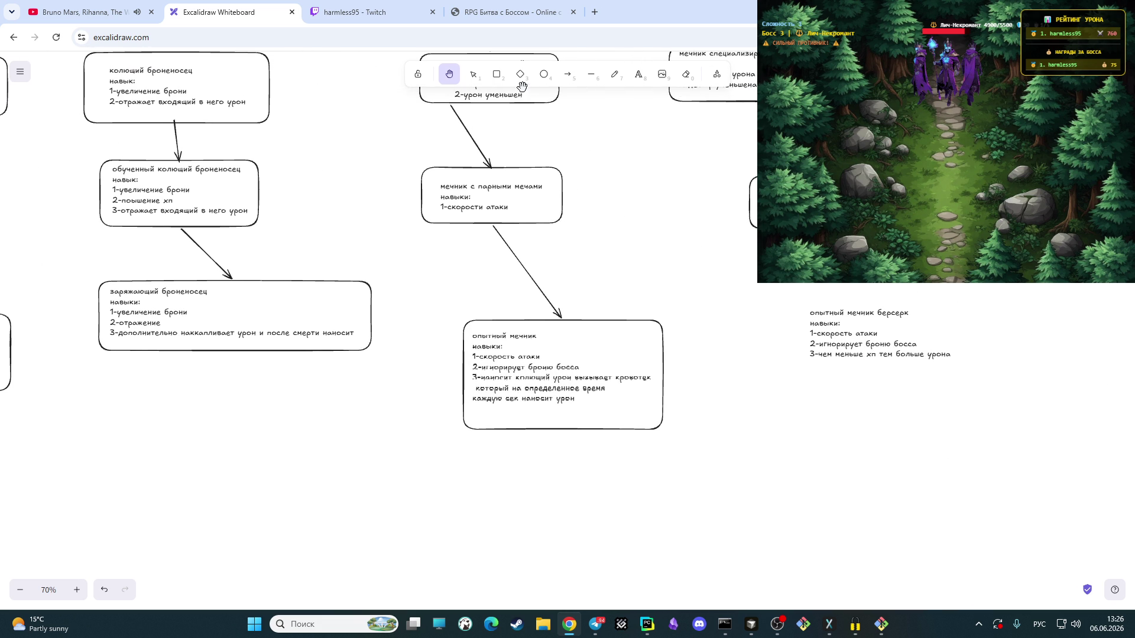
pyautogui.click(496, 74)
pyautogui.moveTo(793, 303); pyautogui.dragTo(974, 379)
pyautogui.click(768, 307)
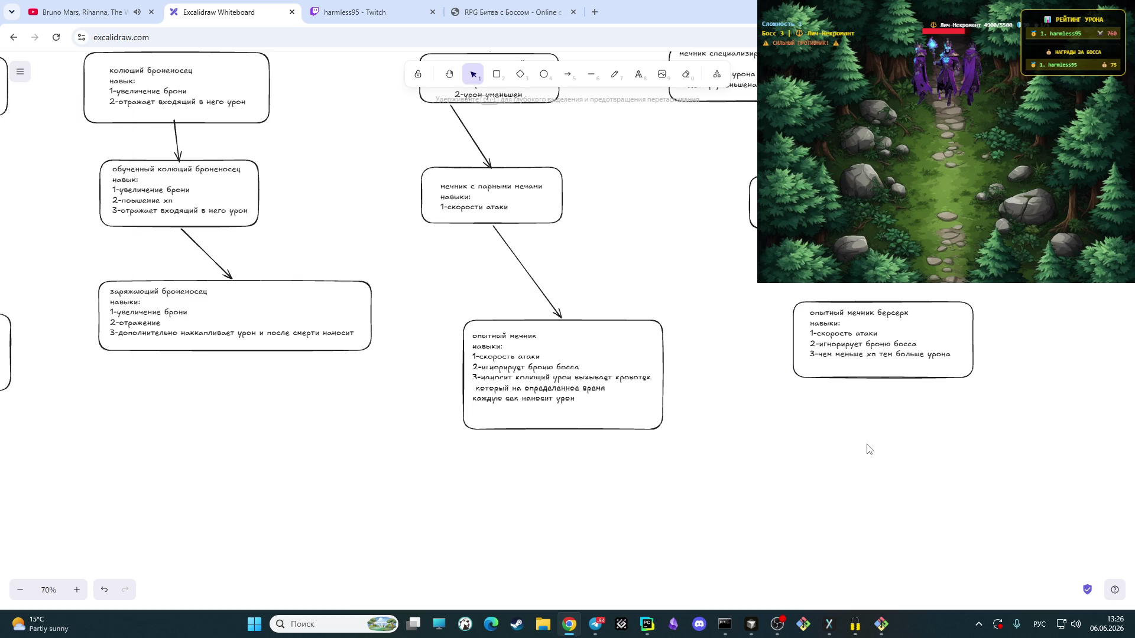
pyautogui.moveTo(771, 284)
pyautogui.mouseDown()
pyautogui.moveTo(938, 387)
pyautogui.moveTo(907, 389)
pyautogui.mouseUp()
# Step: Connect the berserk box with an arrow from the box above it
pyautogui.click(922, 450)
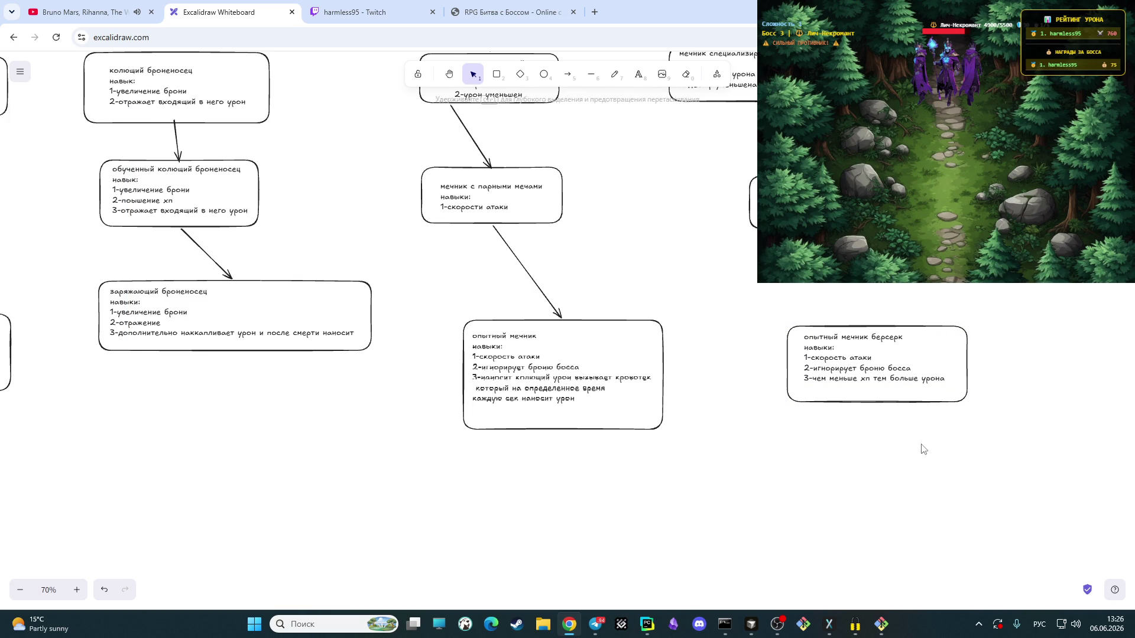
pyautogui.click(567, 75)
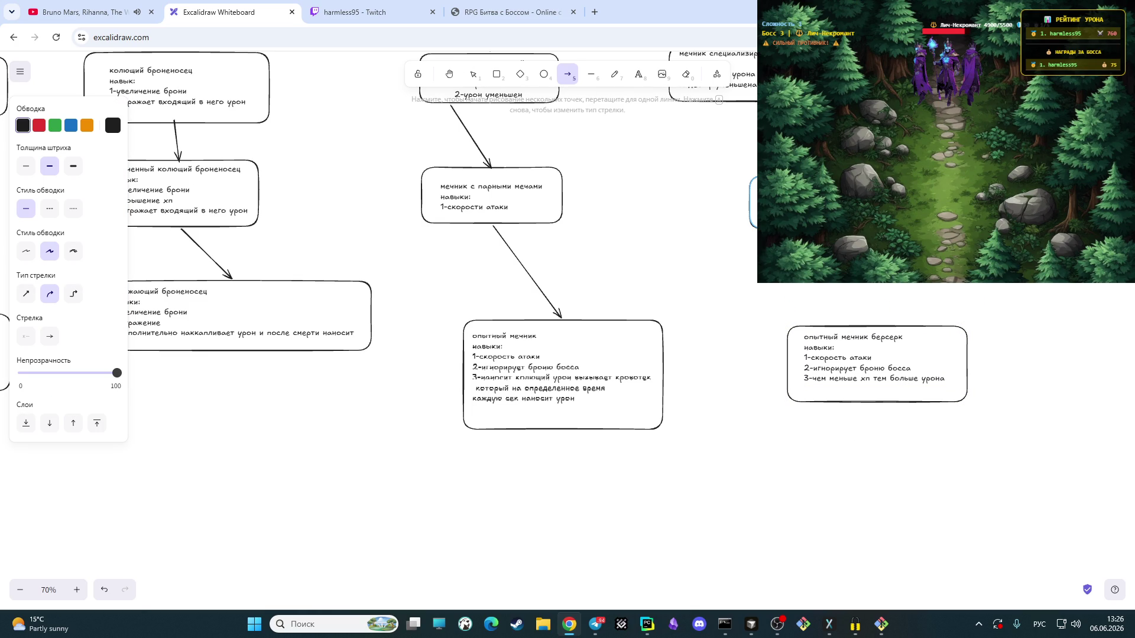
pyautogui.click(826, 227)
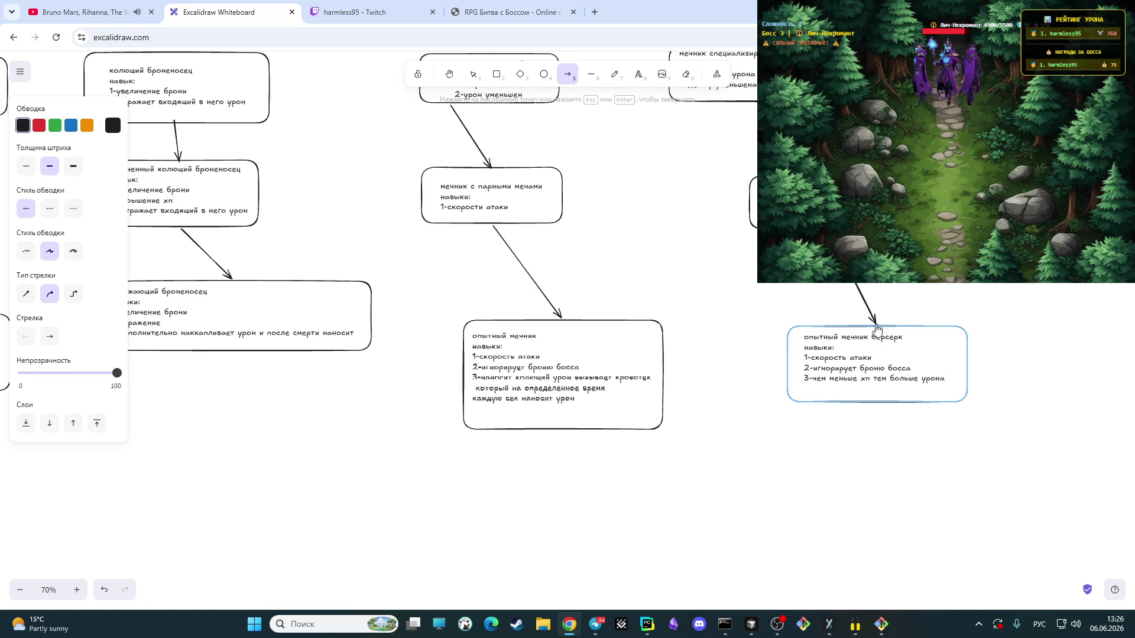
pyautogui.click(873, 324)
pyautogui.click(946, 433)
pyautogui.scroll(-2, 804, 436)
pyautogui.scroll(3, 679, 449)
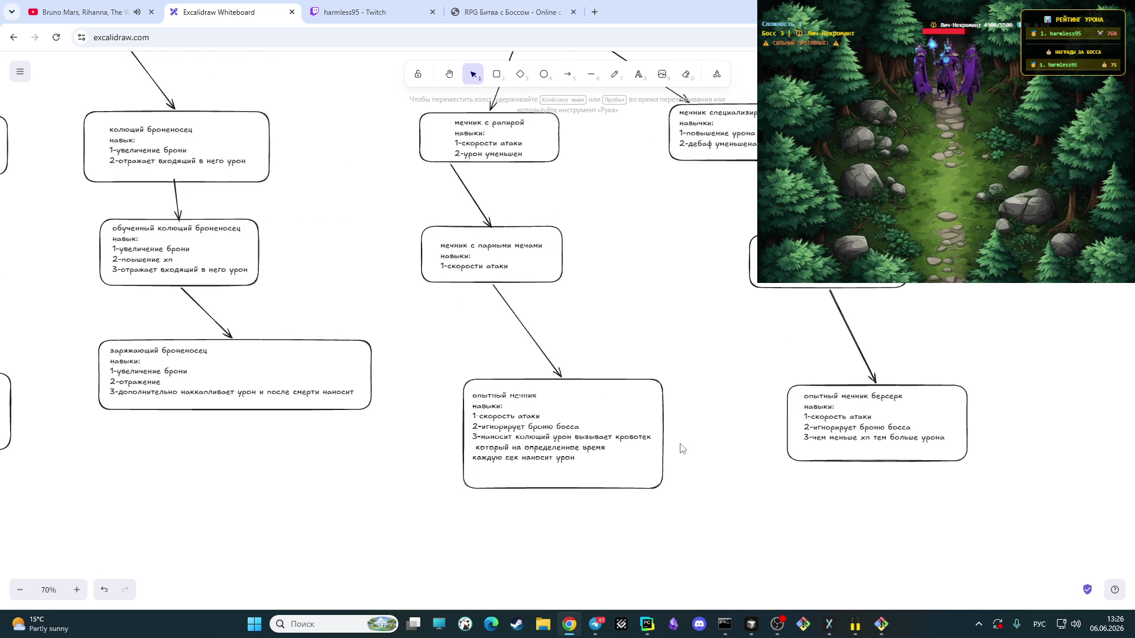
# Step: Zoom out to 30% to view the whole tree, pan toward the class boxes and zoom back to 50%
pyautogui.click(20, 589)
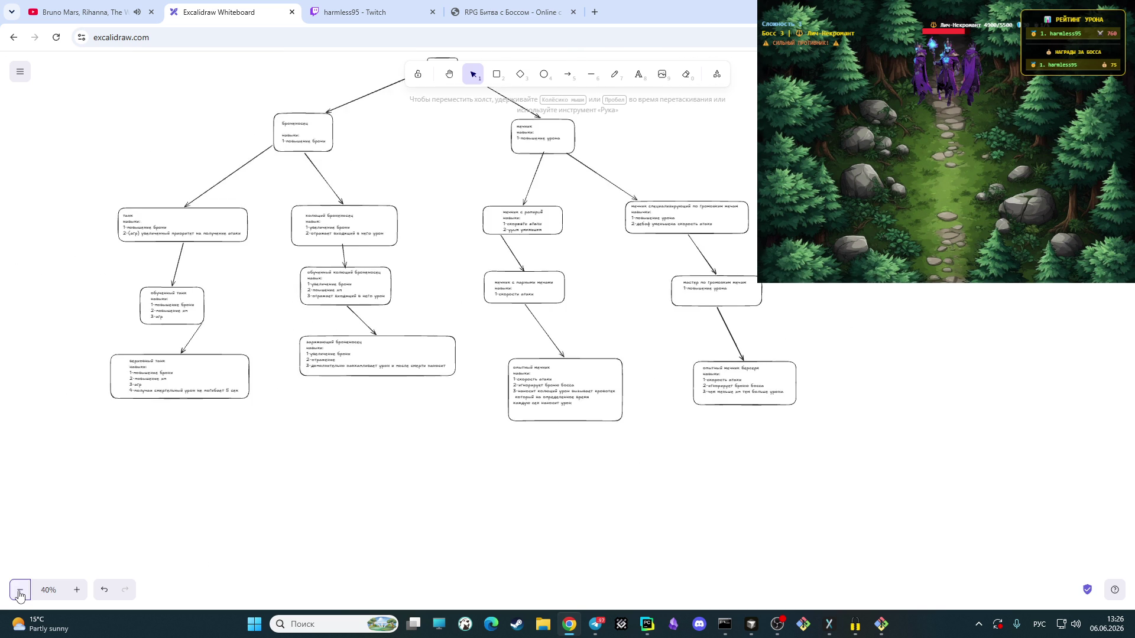
pyautogui.click(19, 590)
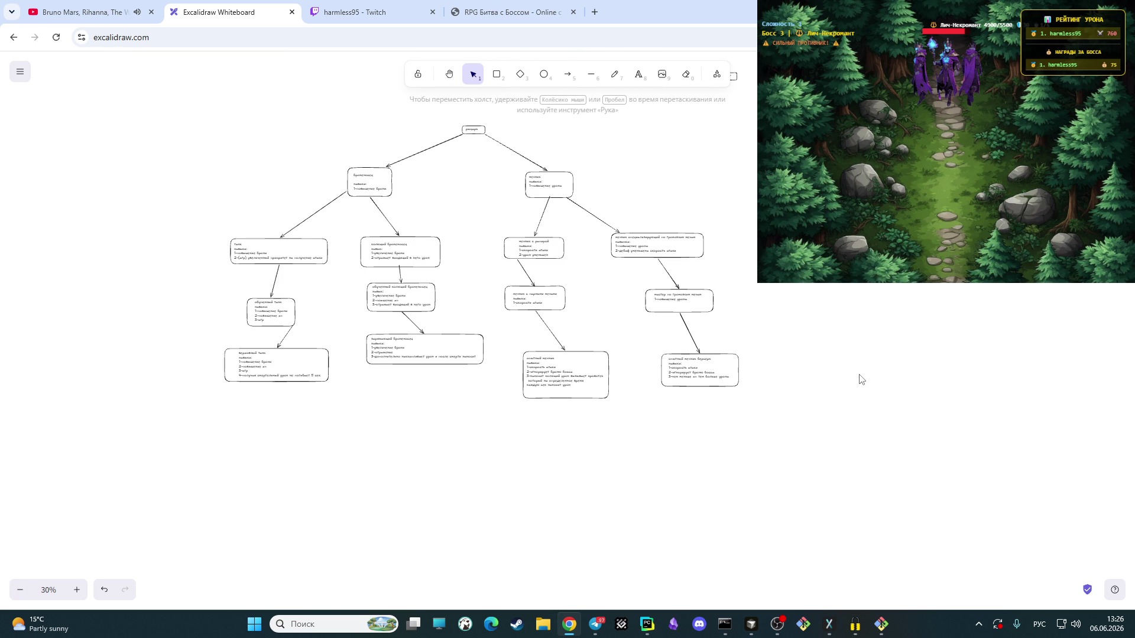
pyautogui.click(453, 74)
pyautogui.moveTo(944, 324)
pyautogui.mouseDown()
pyautogui.moveTo(719, 445)
pyautogui.moveTo(725, 460)
pyautogui.moveTo(743, 460)
pyautogui.mouseUp()
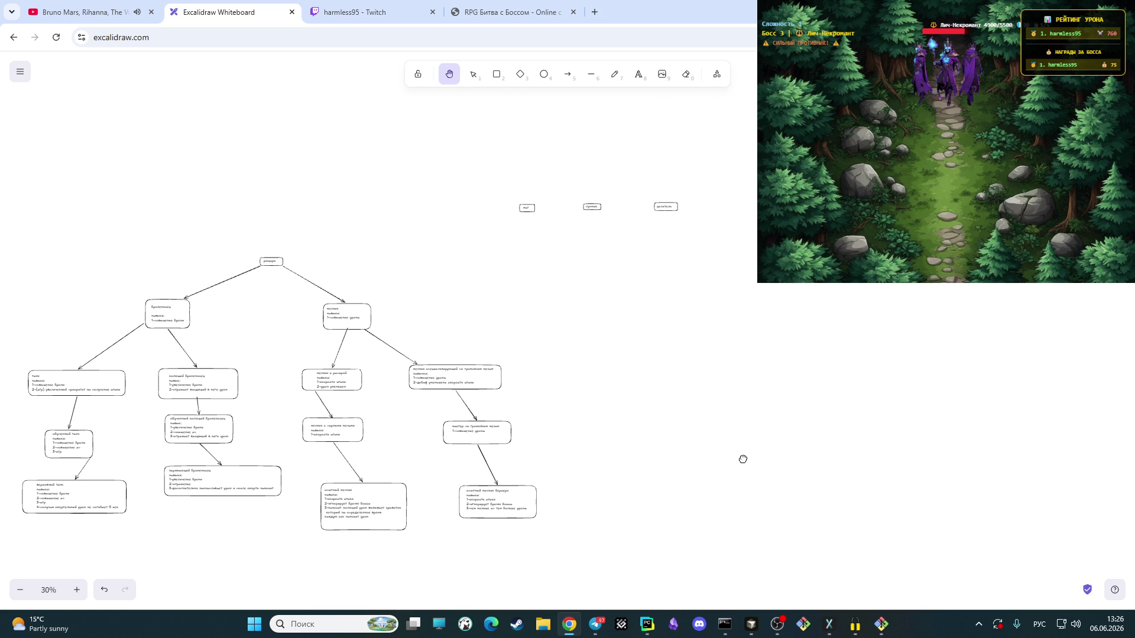
pyautogui.click(77, 590)
pyautogui.click(77, 590)
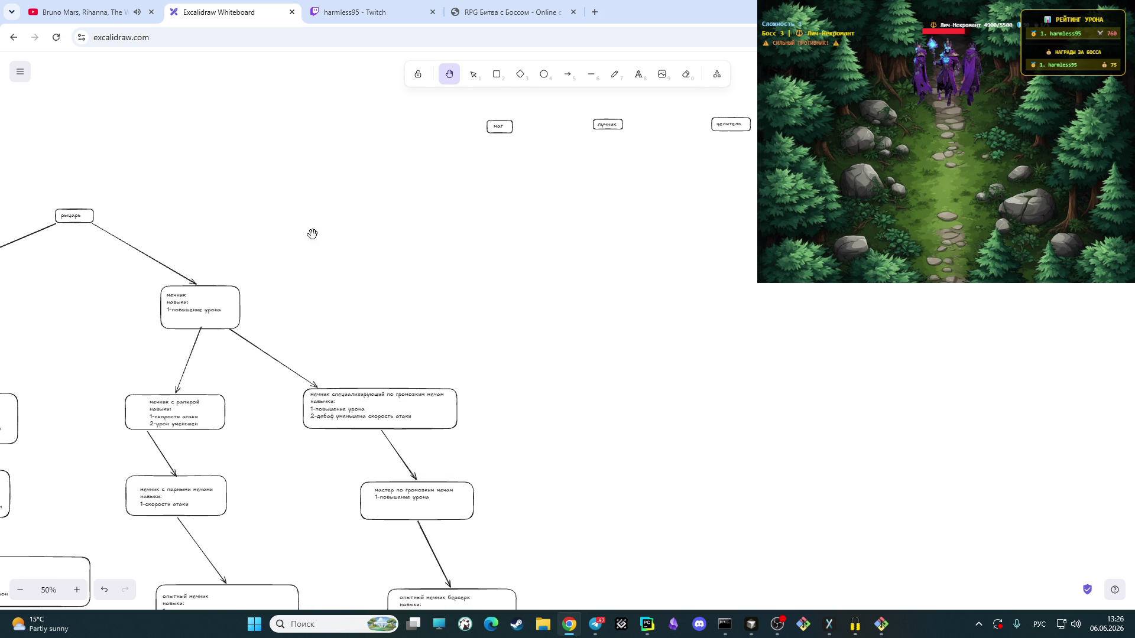
pyautogui.hscroll(-3, 580, 148)
pyautogui.scroll(1, 580, 148)
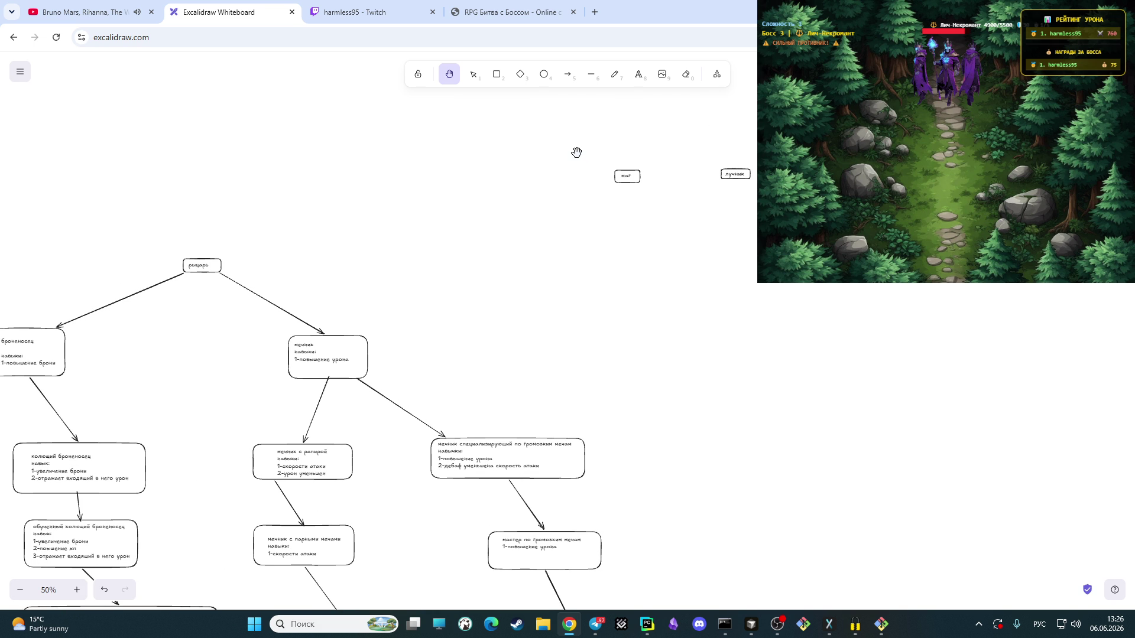
# Step: Drag the маг box down below the row of лучник and целитель boxes
pyautogui.click(475, 76)
pyautogui.moveTo(585, 146); pyautogui.dragTo(685, 218)
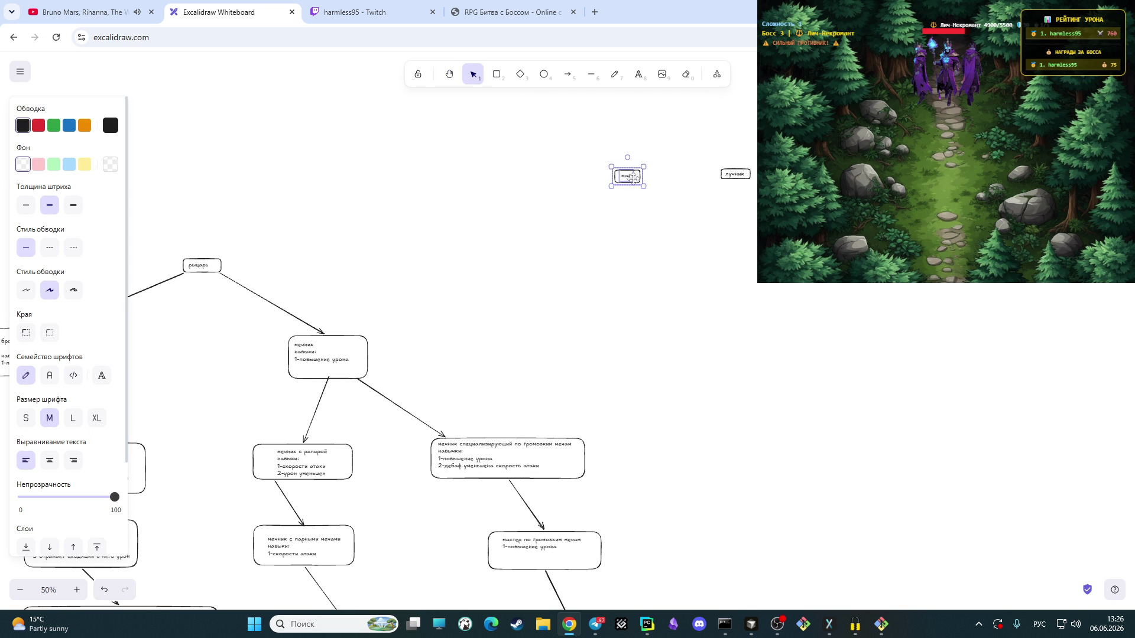
pyautogui.moveTo(628, 175); pyautogui.dragTo(781, 178)
pyautogui.click(922, 329)
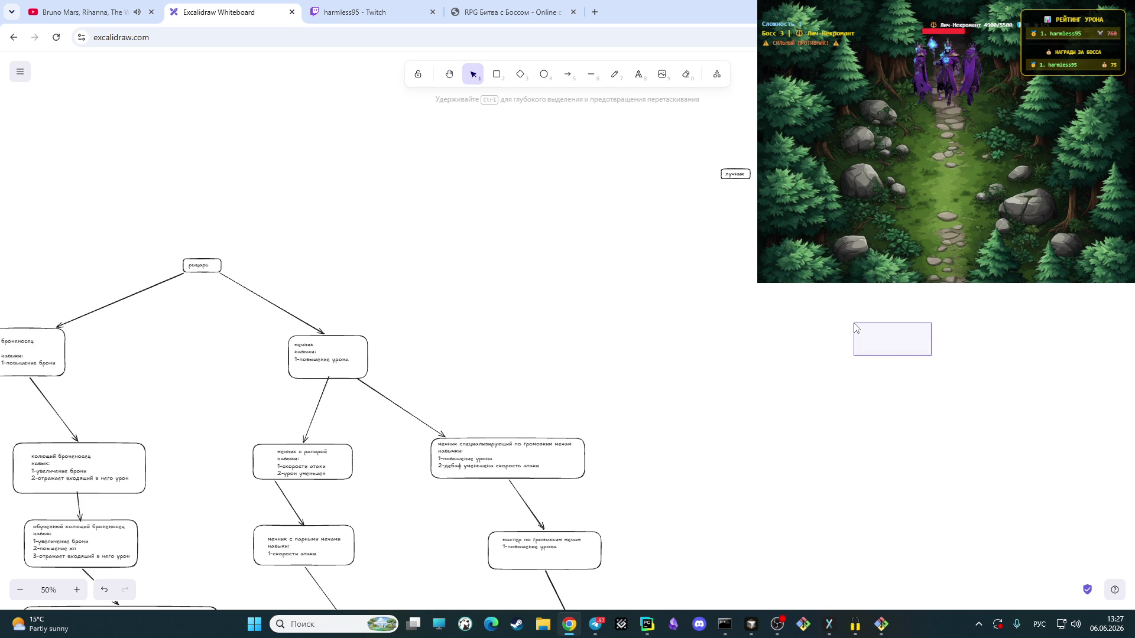
# Step: At 70% zoom, centre the class boxes and move the маг box further right
pyautogui.click(77, 591)
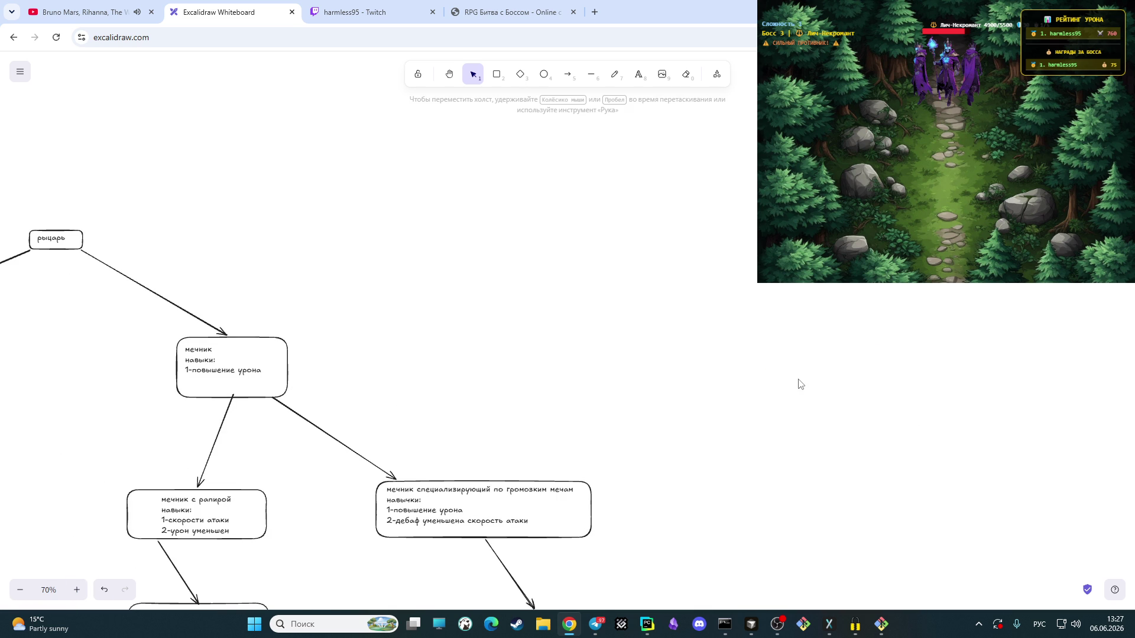
pyautogui.click(449, 75)
pyautogui.moveTo(736, 363); pyautogui.dragTo(360, 354)
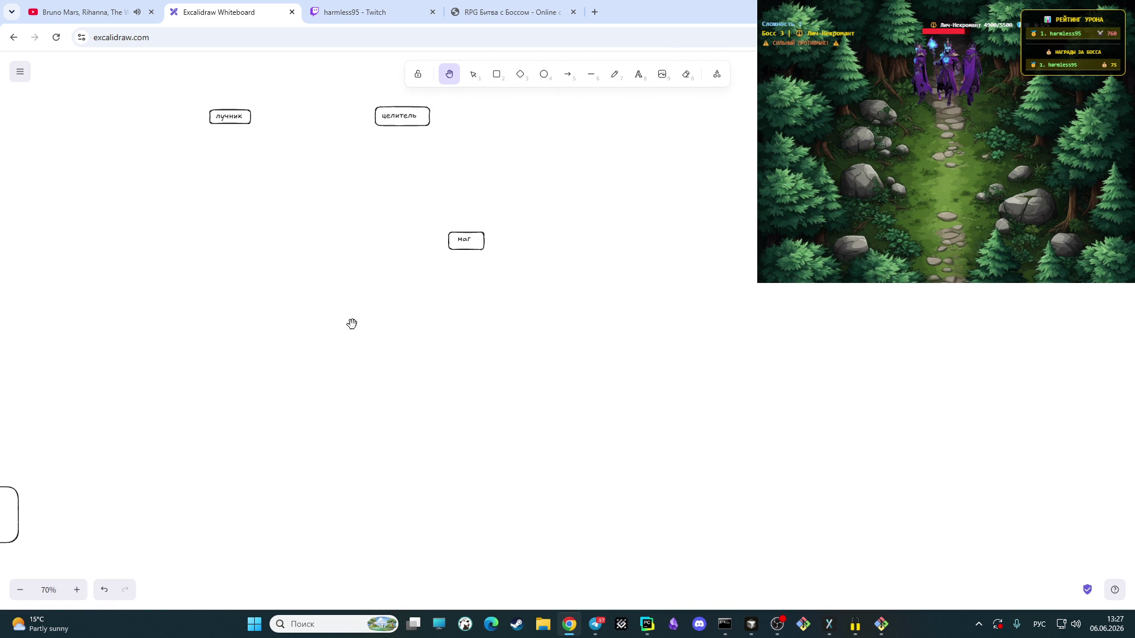
pyautogui.moveTo(398, 210)
pyautogui.mouseDown()
pyautogui.moveTo(611, 303)
pyautogui.moveTo(414, 185)
pyautogui.mouseUp()
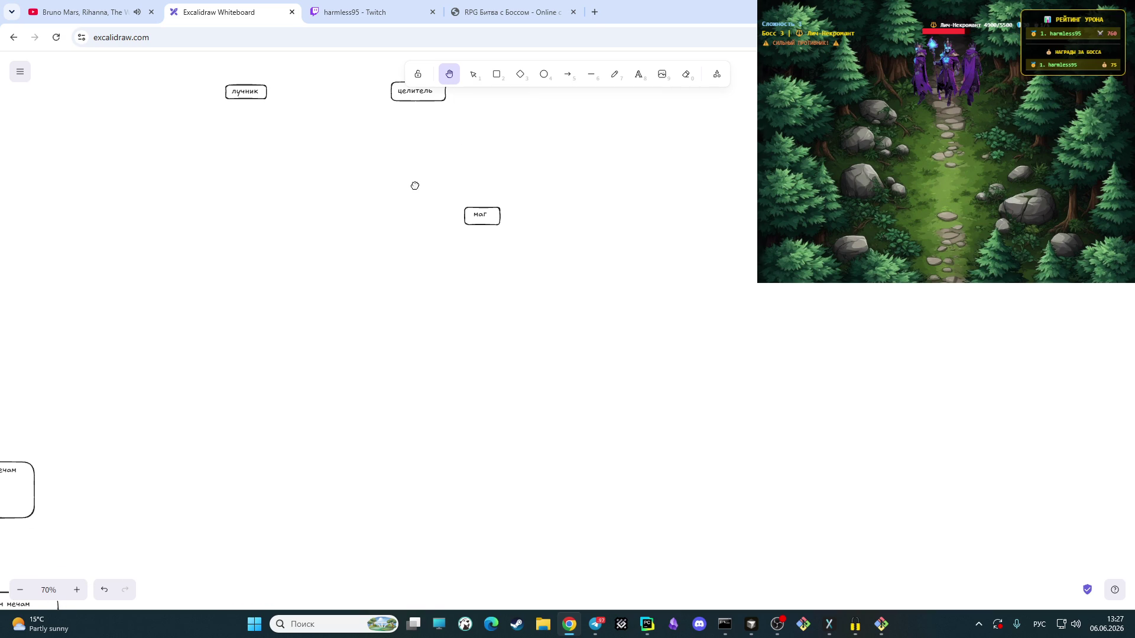
pyautogui.click(474, 75)
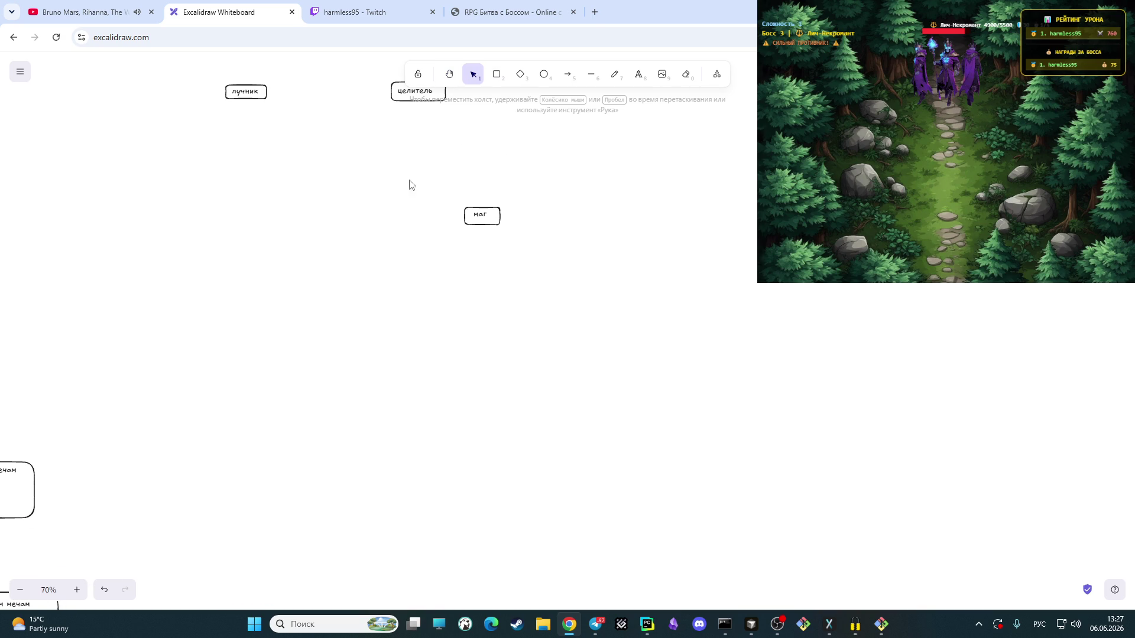
pyautogui.moveTo(418, 173); pyautogui.dragTo(635, 283)
pyautogui.moveTo(483, 218); pyautogui.dragTo(764, 222)
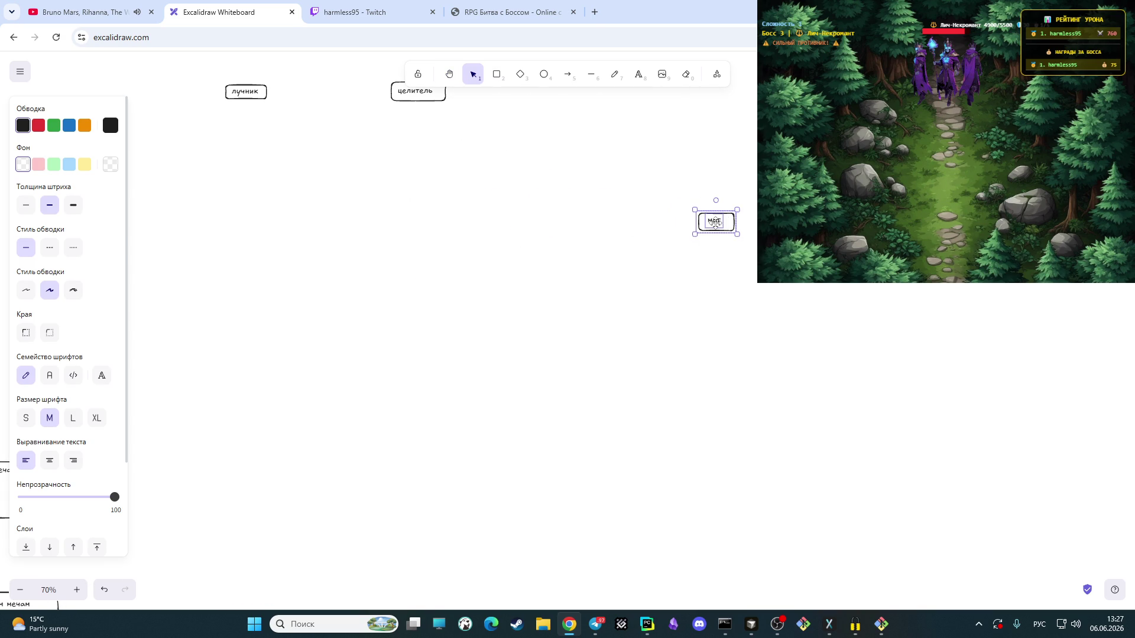
# Step: Add a 'маг огня' label below the repositioned маг box
pyautogui.click(680, 277)
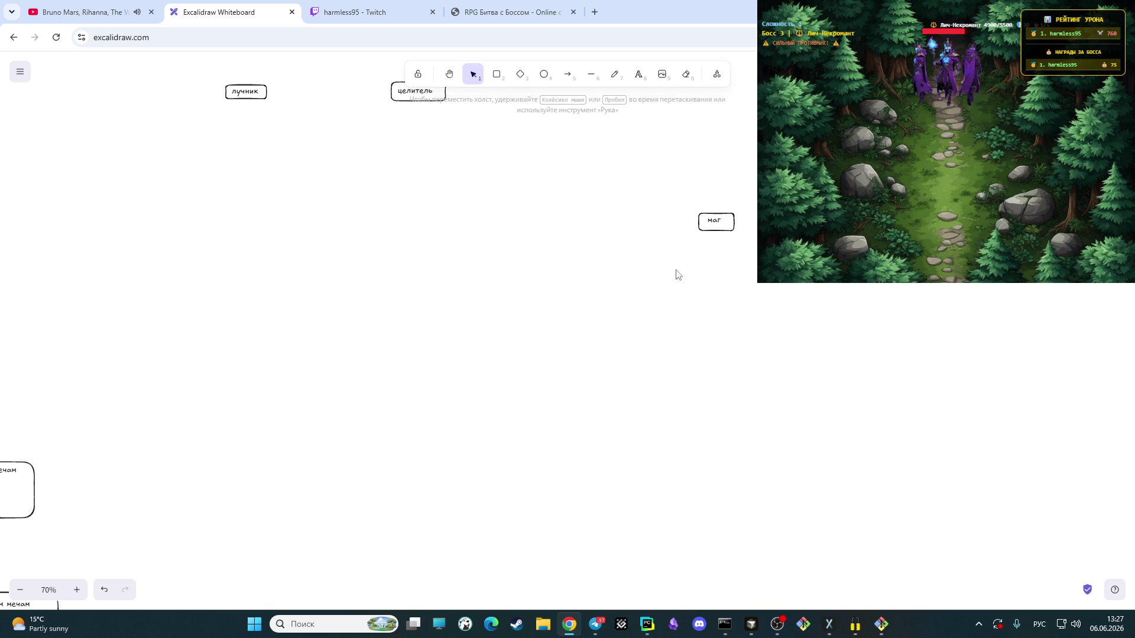
pyautogui.click(639, 75)
pyautogui.click(556, 331)
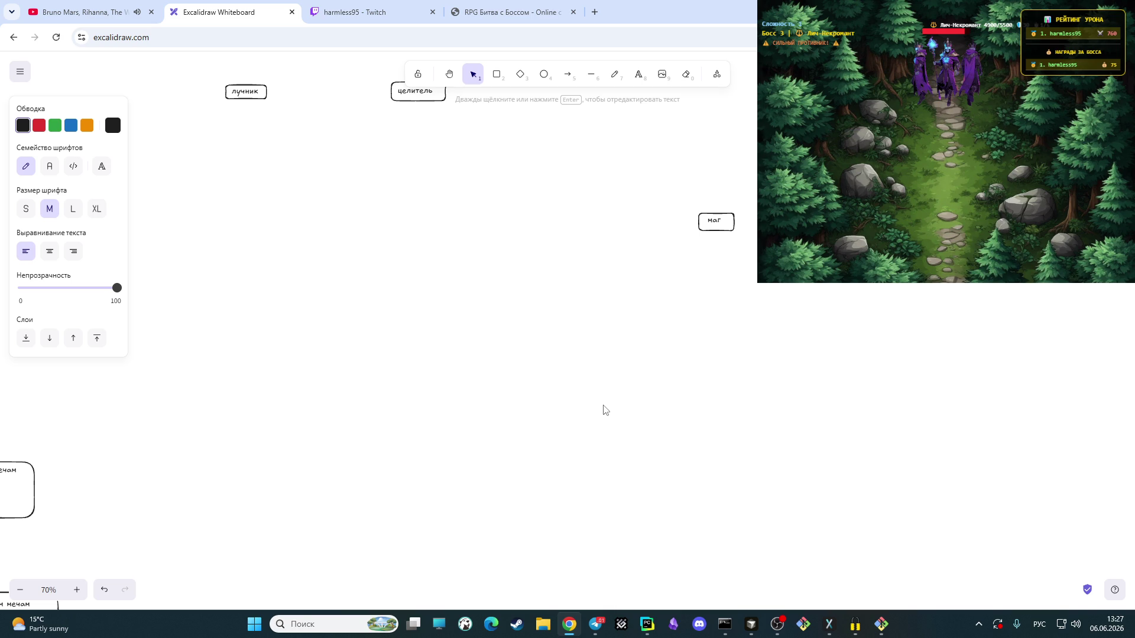
pyautogui.write('аг огня')
pyautogui.click(707, 312)
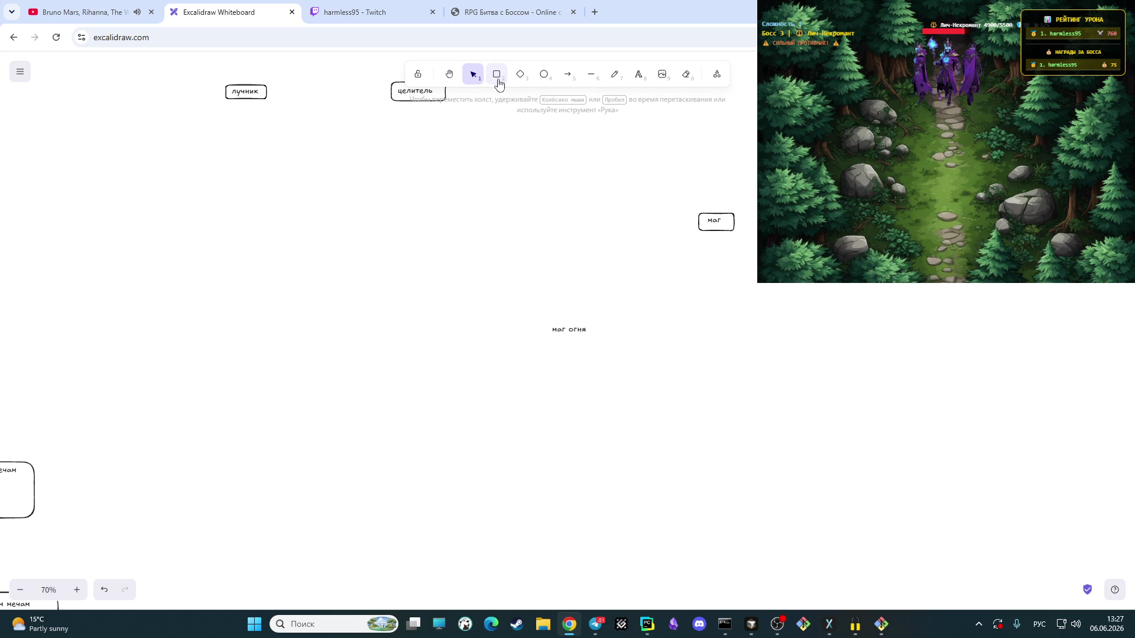
# Step: Add a 'маг льда' label to its right and reopen маг огня for editing at its end
pyautogui.click(639, 77)
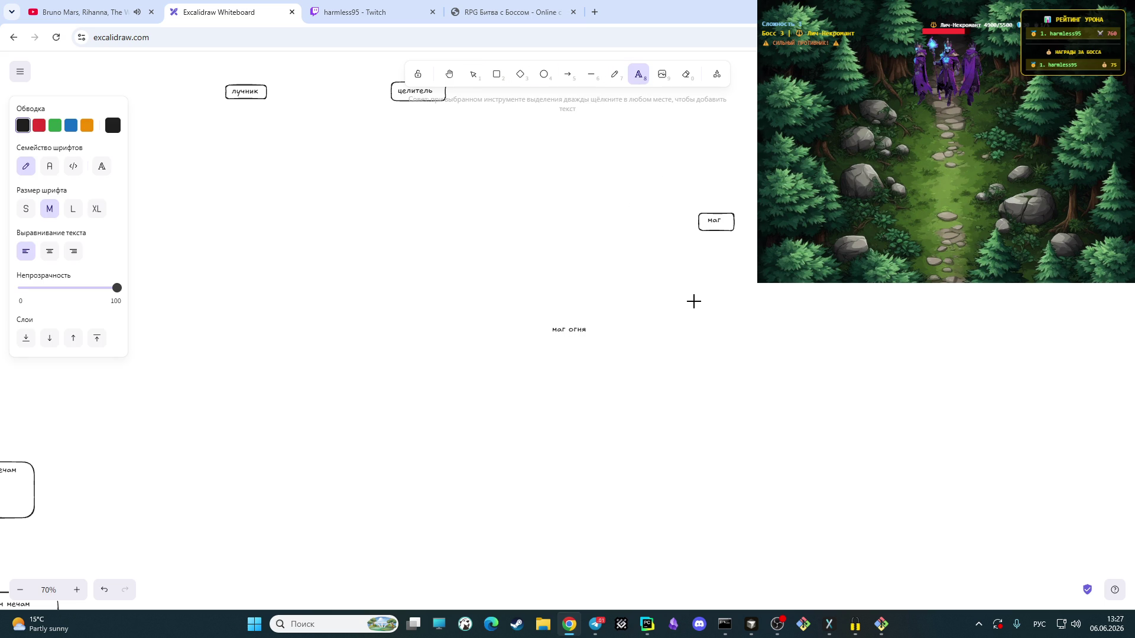
pyautogui.press('Escape')
pyautogui.write('маг')
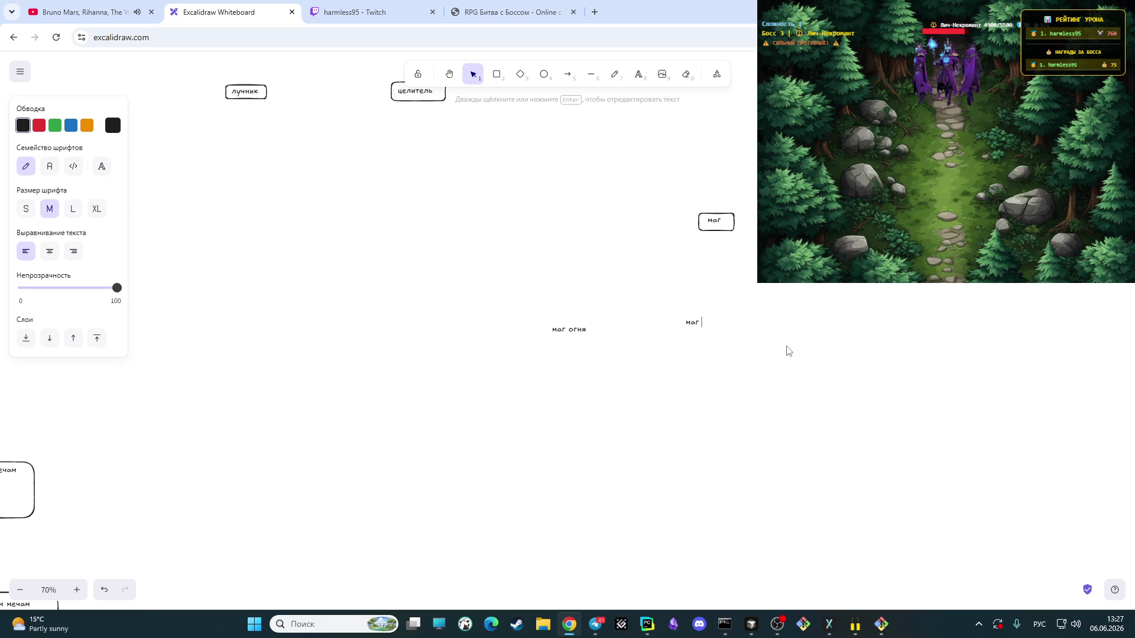
pyautogui.write('да')
pyautogui.click(573, 327)
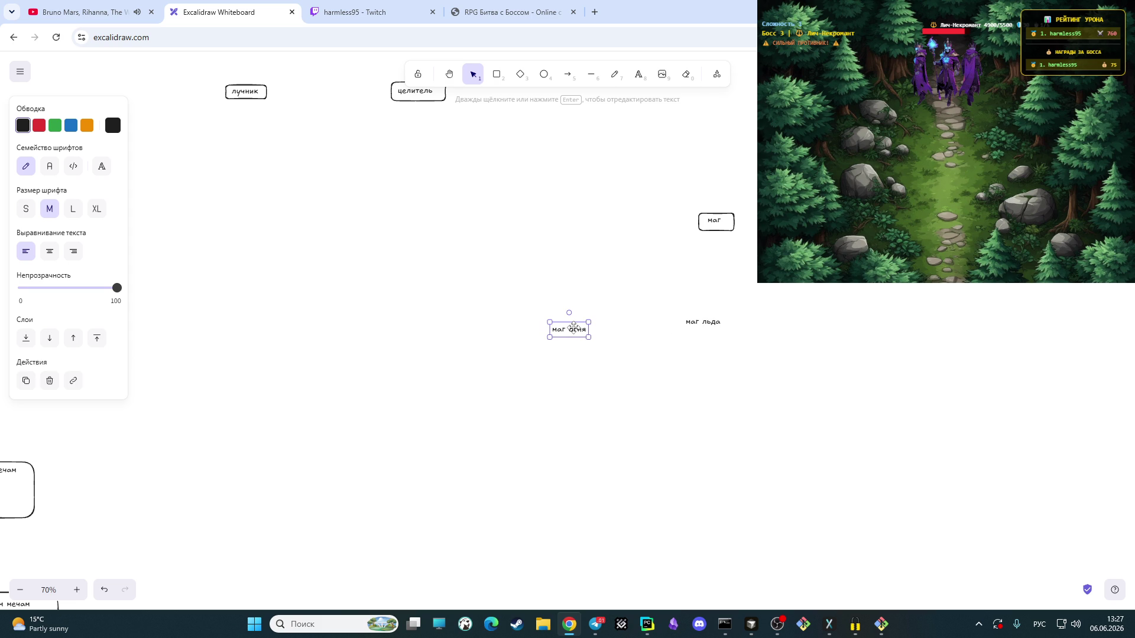
pyautogui.doubleClick(573, 328)
pyautogui.press('Right')
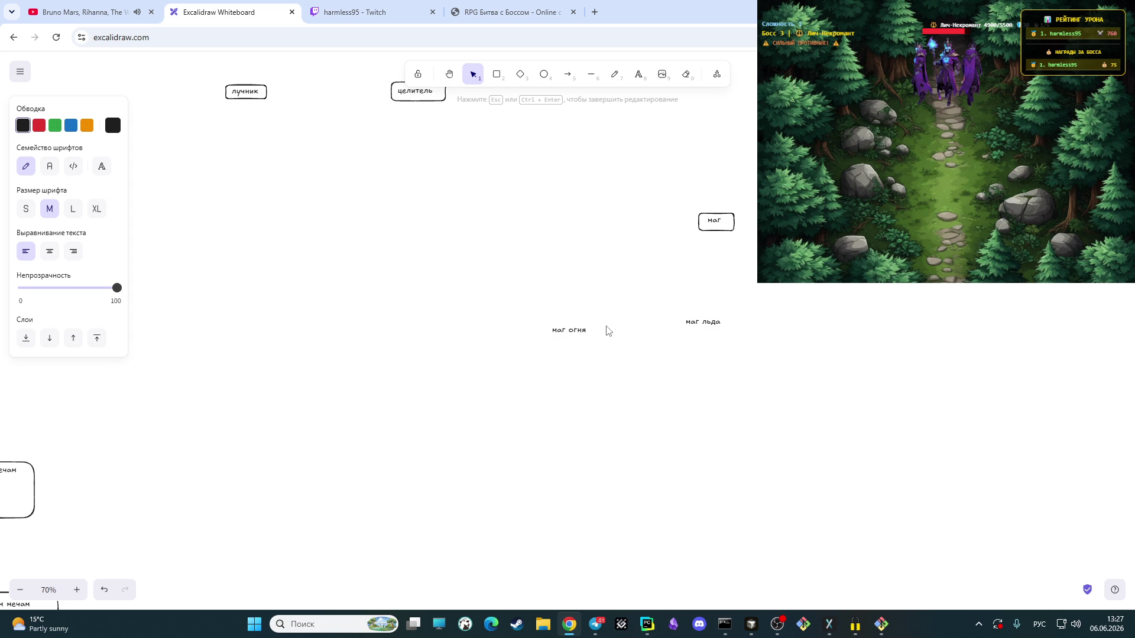
# Step: Add 'навыки: повышение урона' on a new line under маг огня
pyautogui.press('Return')
pyautogui.write('навык')
pyautogui.write('и')
pyautogui.write('овышение урона')
pyautogui.click(699, 372)
# Step: Move маг льда right and add 'навыки: уменьшение скорости атаки врага' beneath it
pyautogui.moveTo(672, 308)
pyautogui.mouseDown()
pyautogui.moveTo(756, 338)
pyautogui.moveTo(854, 325)
pyautogui.mouseUp()
pyautogui.doubleClick(857, 329)
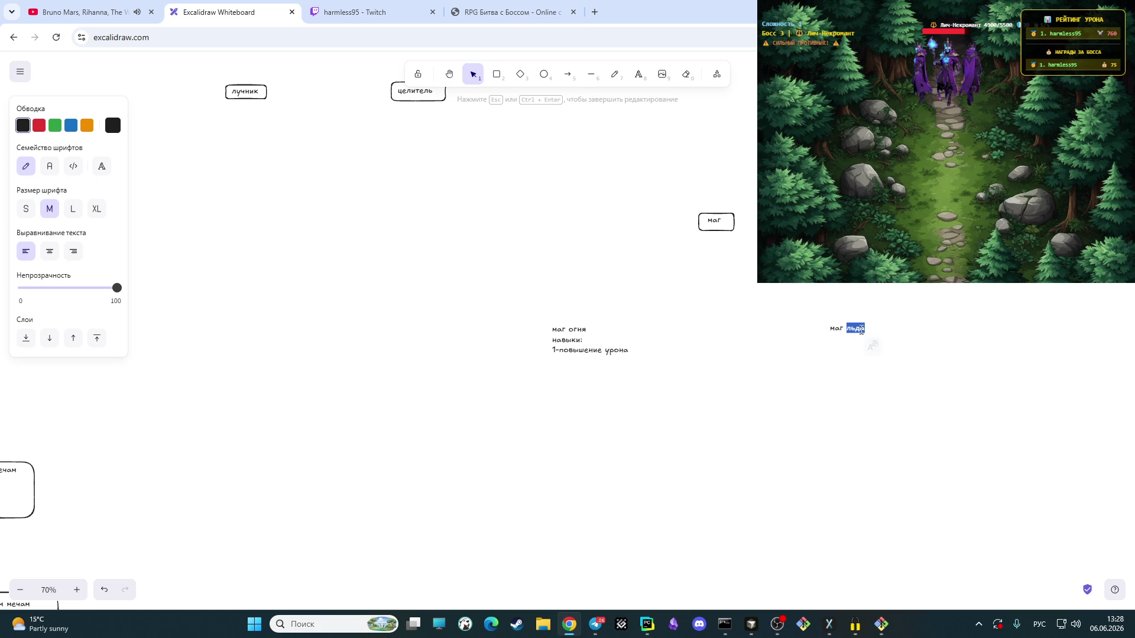
pyautogui.press('Right')
pyautogui.press('Return')
pyautogui.write('навы')
pyautogui.write(':')
pyautogui.write('-')
pyautogui.write('уменьш')
pyautogui.write('коо')
pyautogui.write('рости атаки')
pyautogui.write('6')
pyautogui.write('сс')
pyautogui.press('BackSpace')
pyautogui.press('BackSpace')
pyautogui.press('BackSpace')
pyautogui.press('BackSpace')
pyautogui.write('врага')
# Step: Frame the маг льда and маг огня skill lists in their own rectangles
pyautogui.click(1048, 286)
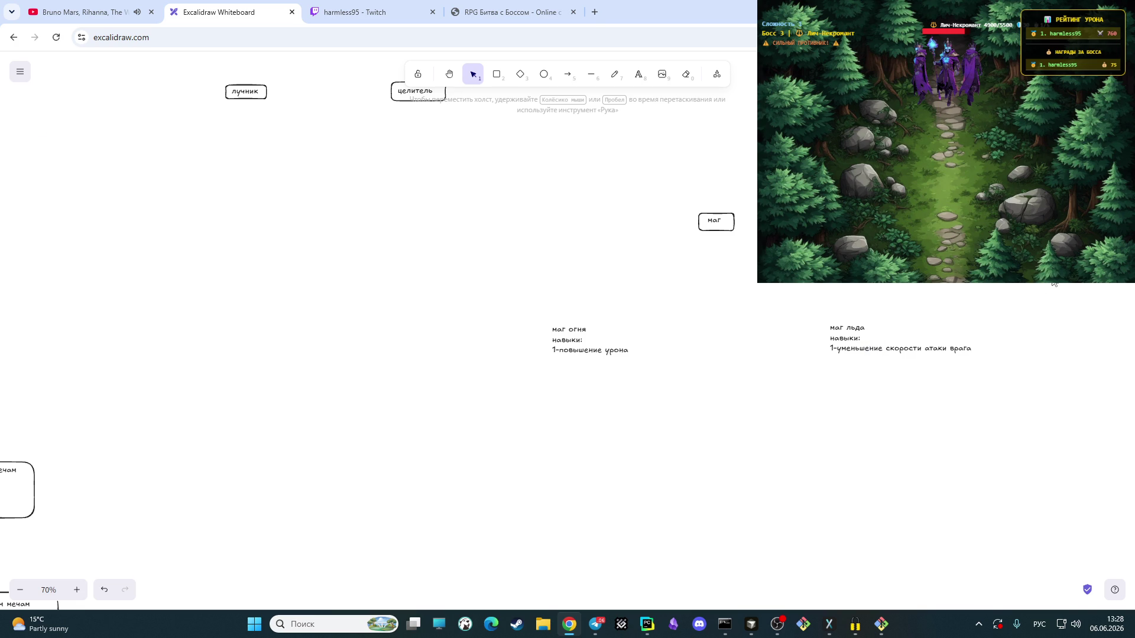
pyautogui.click(496, 73)
pyautogui.moveTo(804, 308); pyautogui.dragTo(999, 364)
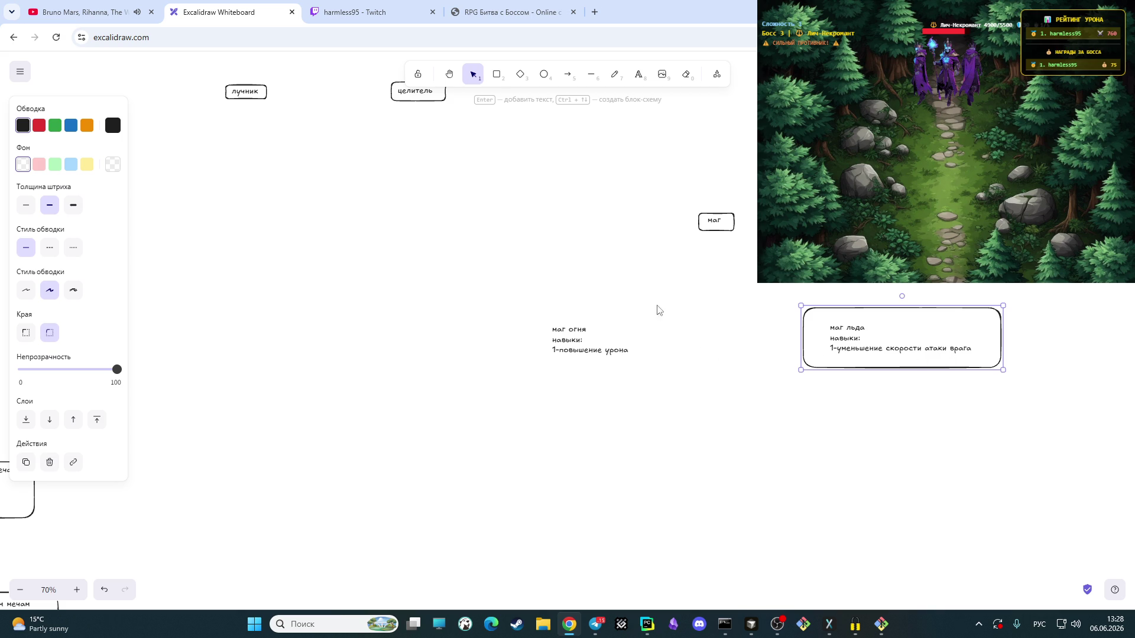
pyautogui.click(497, 74)
pyautogui.moveTo(521, 308); pyautogui.dragTo(665, 375)
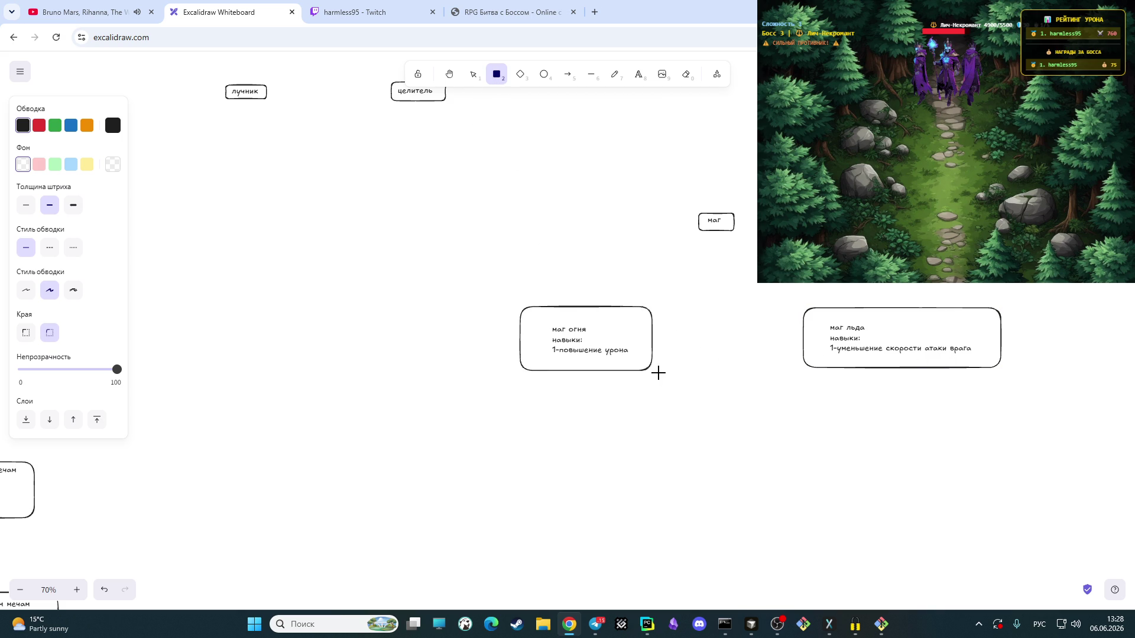
pyautogui.click(682, 394)
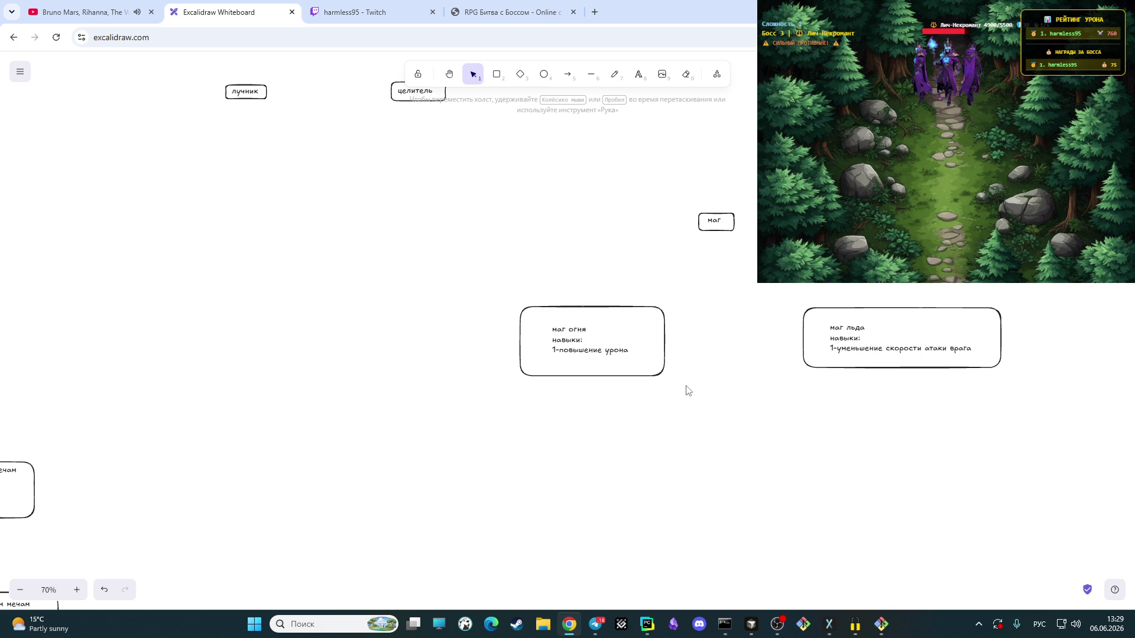
pyautogui.scroll(-1, 638, 390)
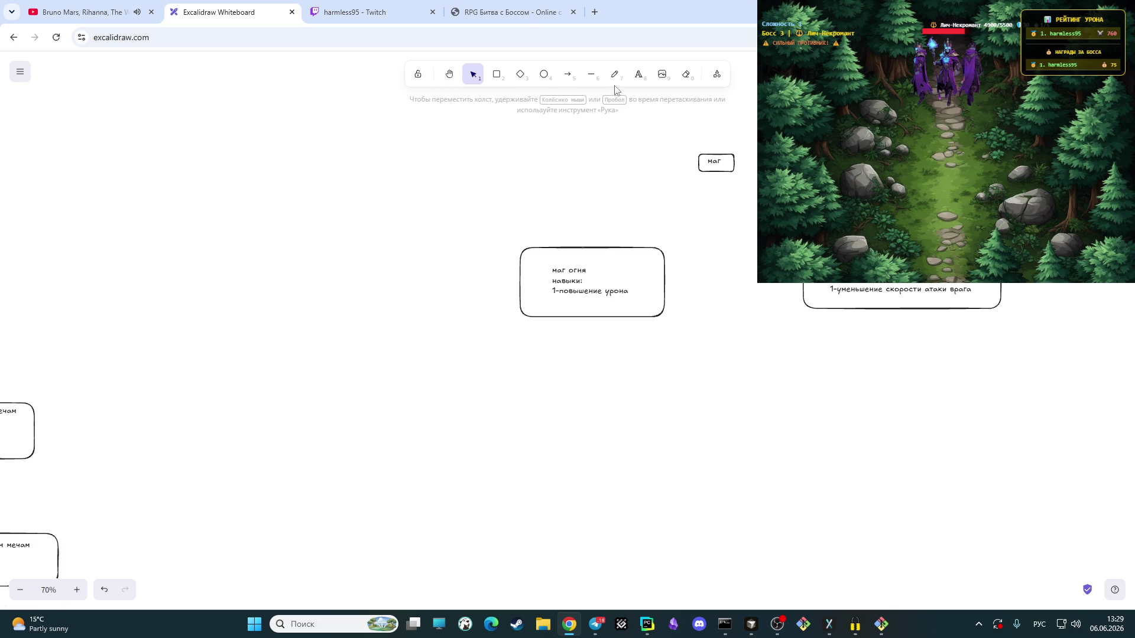
# Step: Start a new label below the маг огня box, then erase and discard it
pyautogui.click(641, 75)
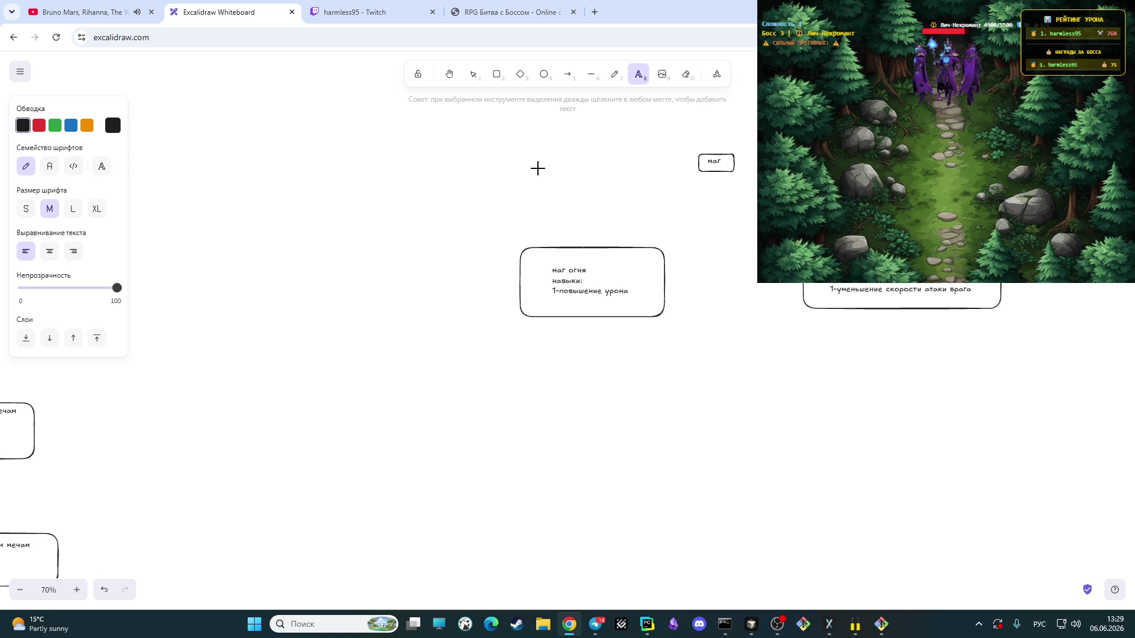
pyautogui.click(451, 392)
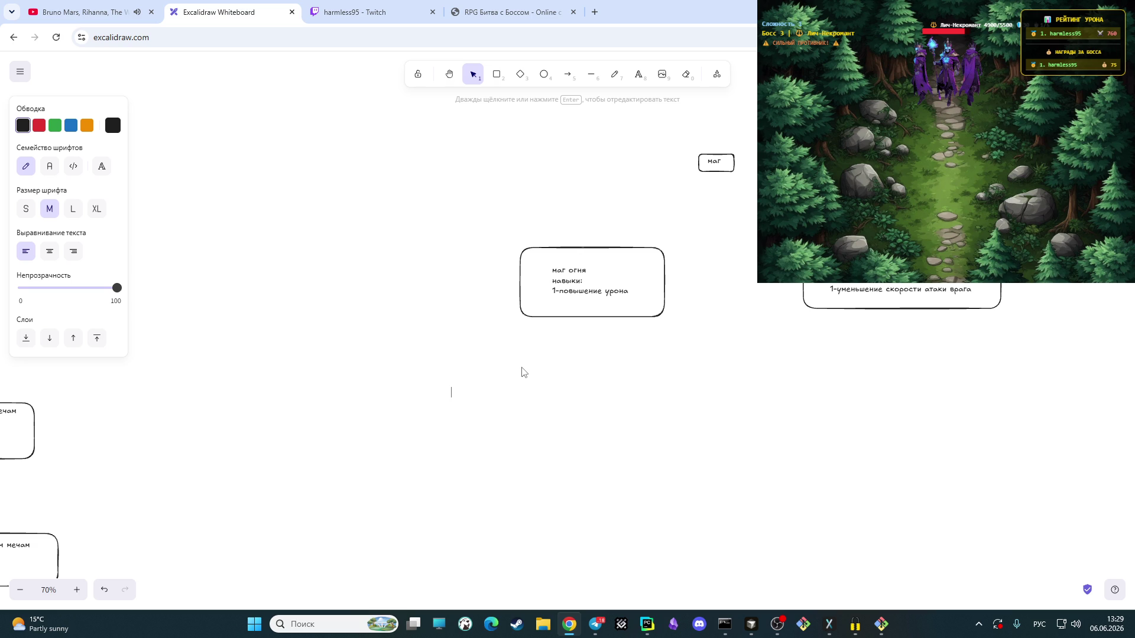
pyautogui.write('маг')
pyautogui.press('BackSpace')
pyautogui.press('BackSpace')
pyautogui.press('BackSpace')
pyautogui.click(622, 378)
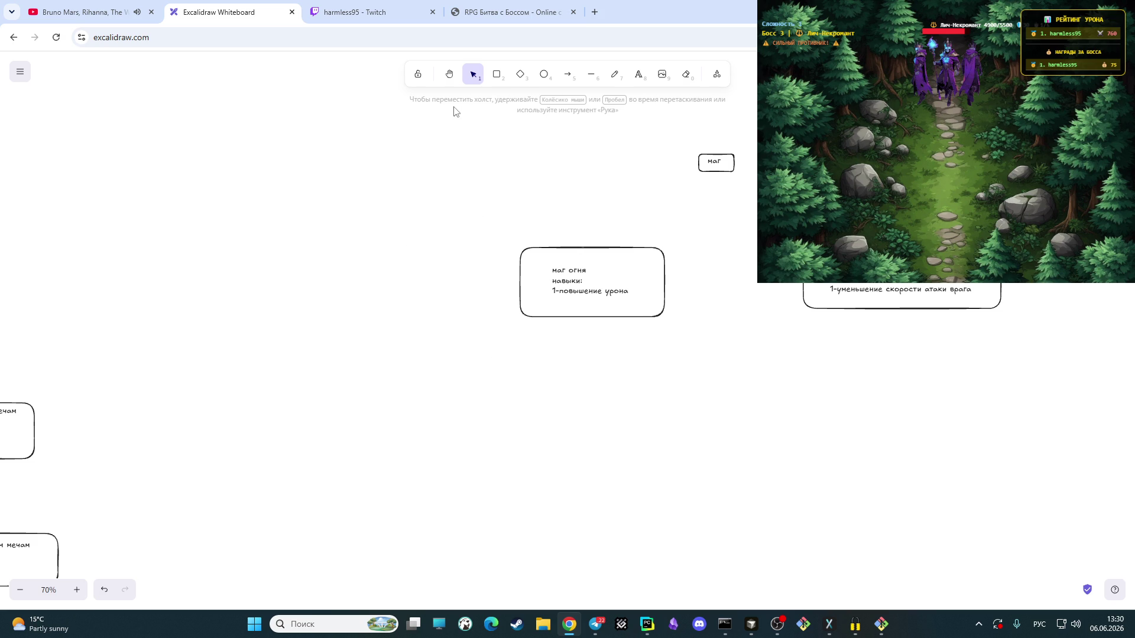
# Step: Pan to the броненосец and мечник branches, then switch to the Twitch tab
pyautogui.click(449, 74)
pyautogui.moveTo(353, 352)
pyautogui.mouseDown()
pyautogui.moveTo(677, 258)
pyautogui.moveTo(960, 113)
pyautogui.mouseUp()
pyautogui.moveTo(403, 315)
pyautogui.mouseDown()
pyautogui.moveTo(605, 322)
pyautogui.moveTo(648, 448)
pyautogui.moveTo(754, 431)
pyautogui.moveTo(771, 435)
pyautogui.moveTo(766, 450)
pyautogui.mouseUp()
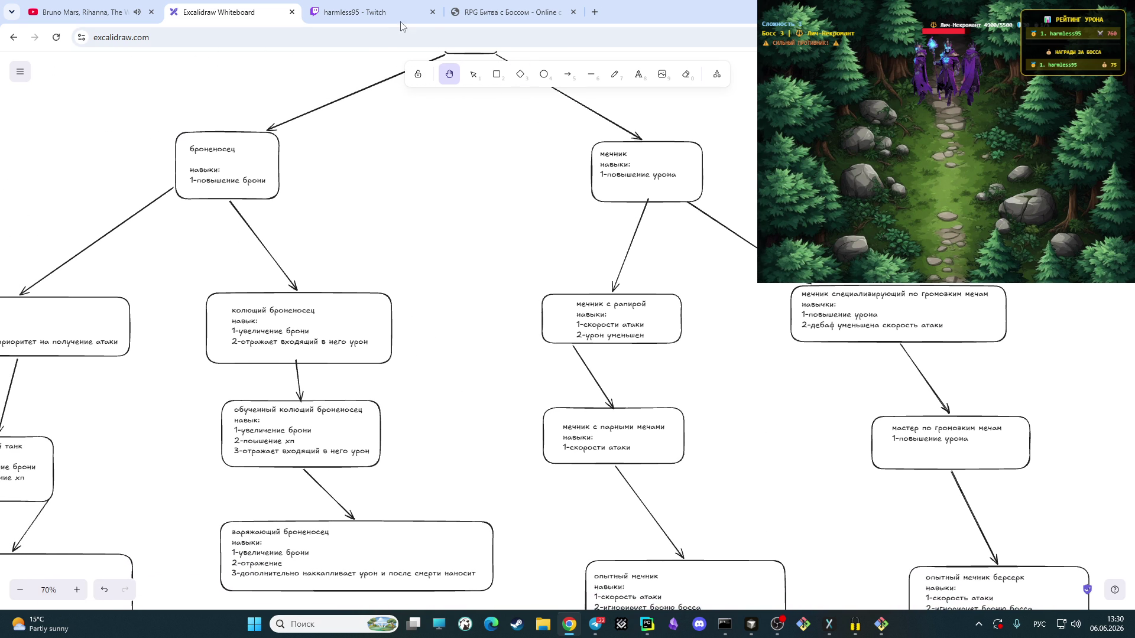
pyautogui.click(378, 13)
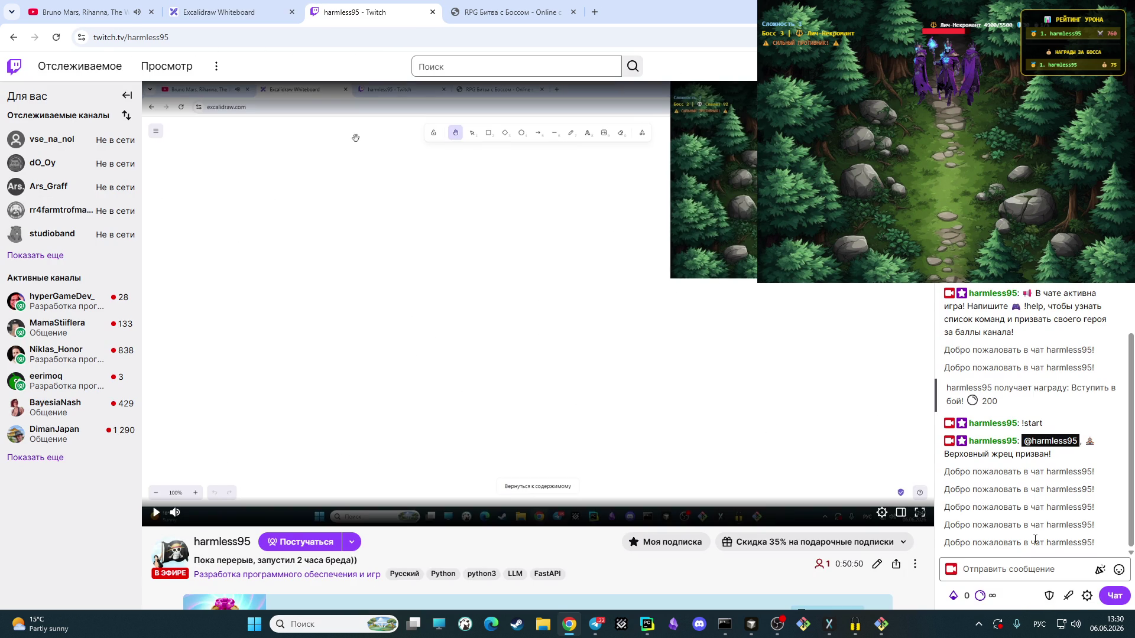
# Step: Post 'скоро буду)' in the Twitch chat and return to Excalidraw
pyautogui.click(1010, 574)
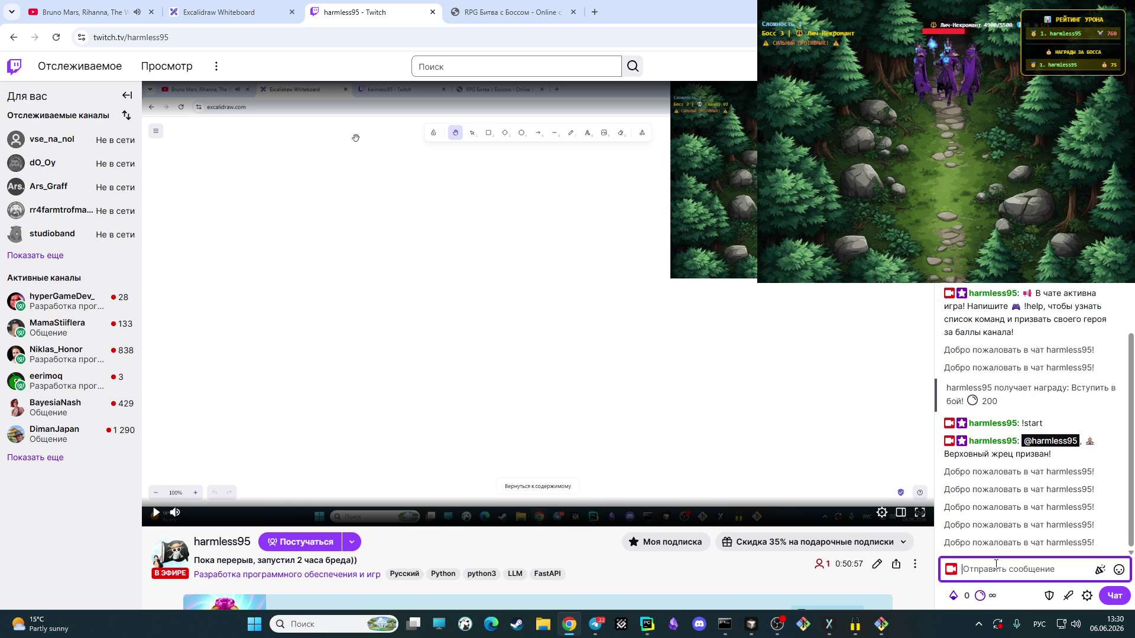
pyautogui.write('скоро буду')
pyautogui.write(')')
pyautogui.press('Return')
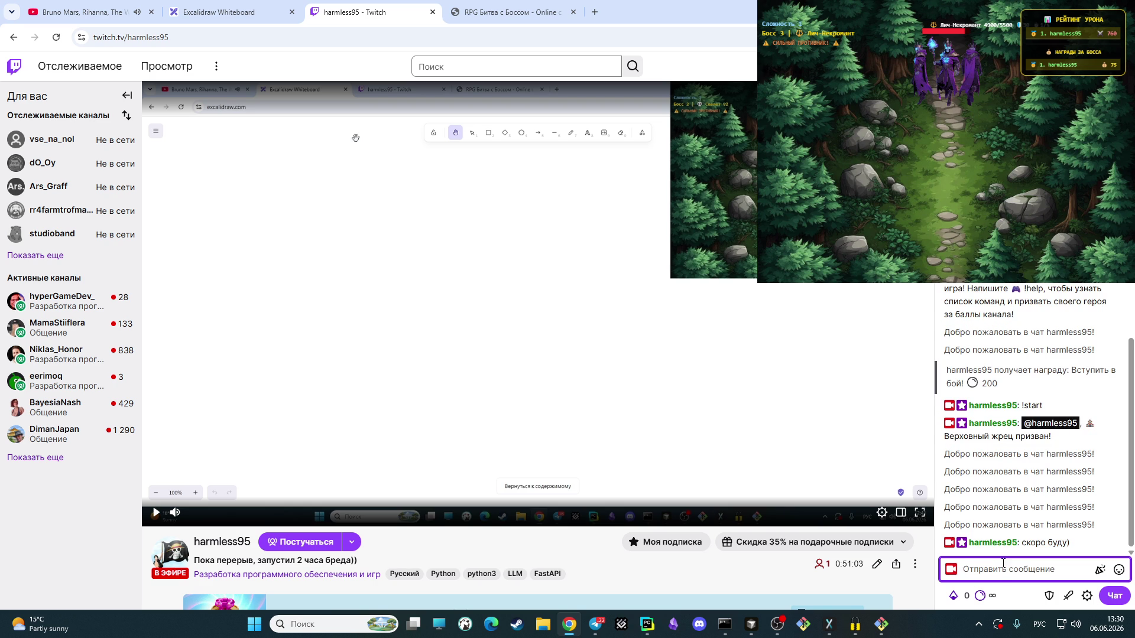
pyautogui.click(221, 12)
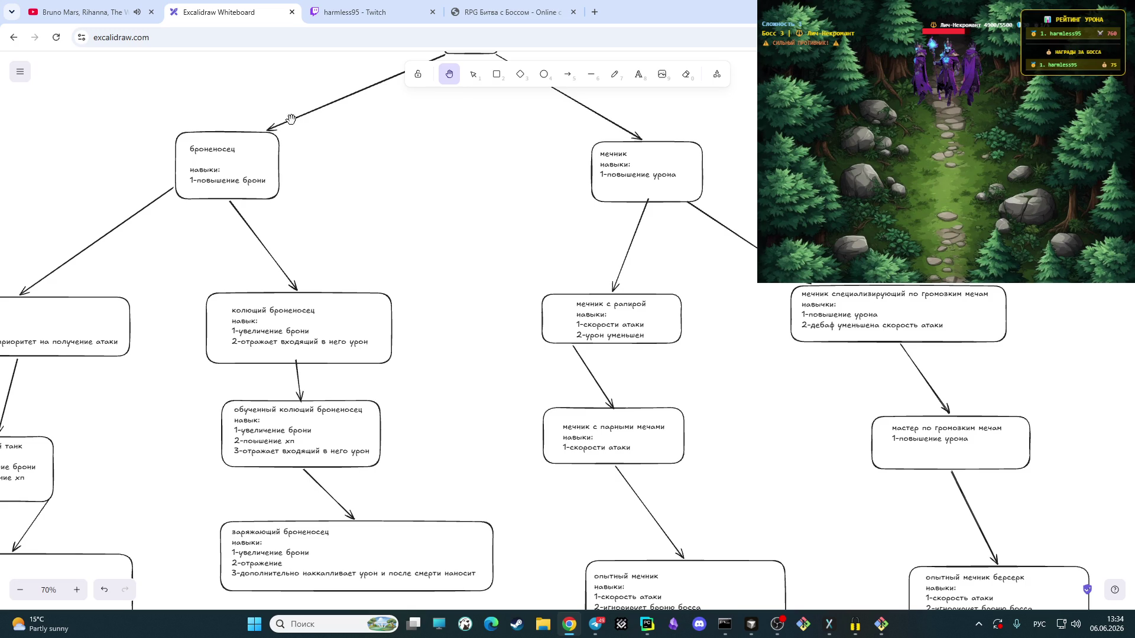
# Step: Glance at the Twitch stream, then return to the Excalidraw mage area with маг огня
pyautogui.click(364, 8)
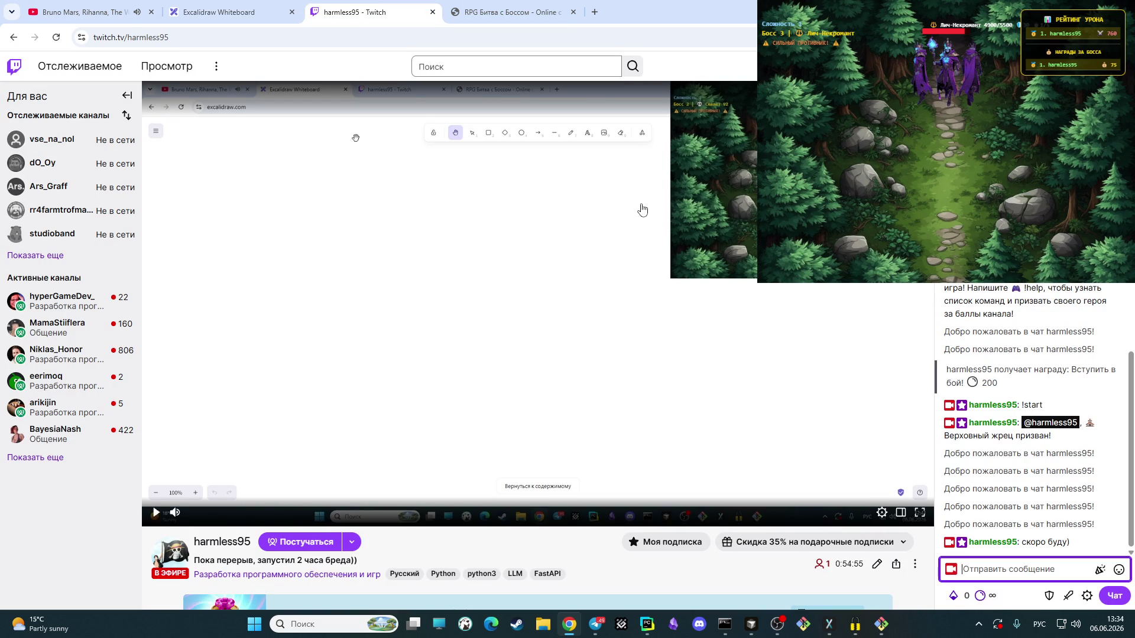
pyautogui.click(206, 6)
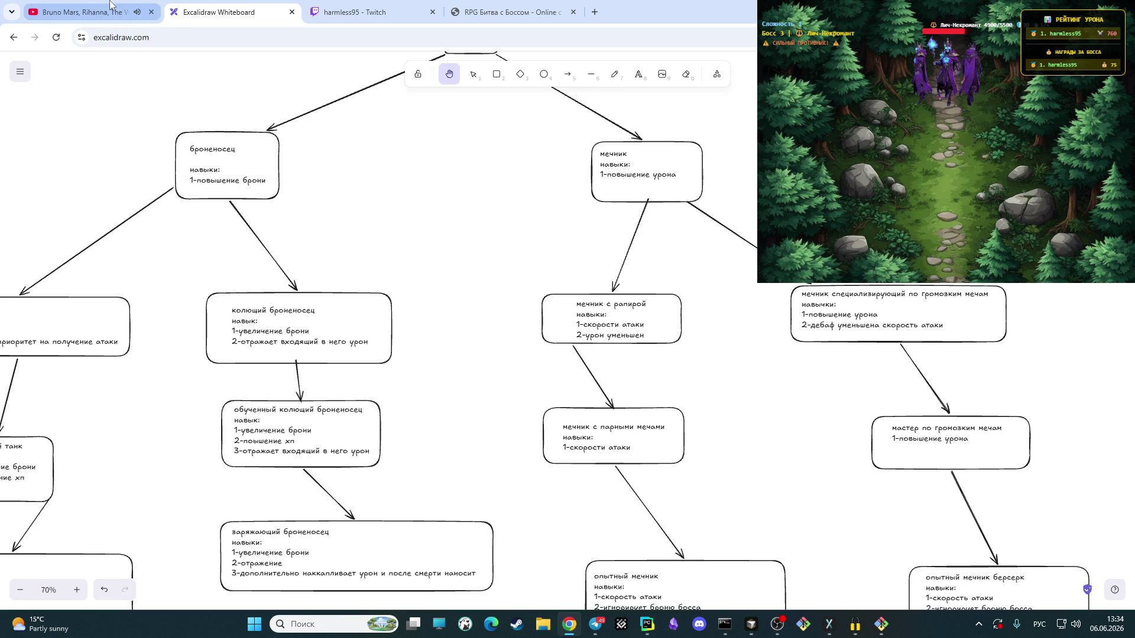
pyautogui.click(88, 12)
pyautogui.click(227, 11)
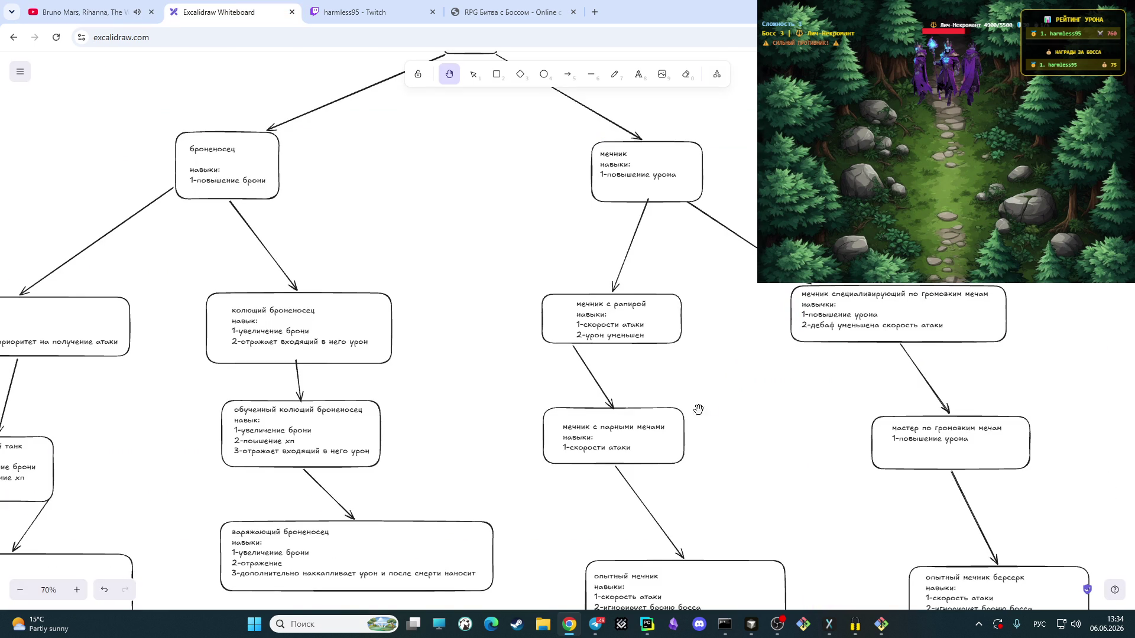
pyautogui.hscroll(5, 413, 221)
pyautogui.scroll(-3, 413, 221)
pyautogui.hscroll(4, 568, 423)
pyautogui.scroll(1, 568, 423)
pyautogui.hscroll(2, 568, 423)
pyautogui.scroll(2, 569, 423)
pyautogui.hscroll(3, 623, 363)
pyautogui.scroll(2, 623, 363)
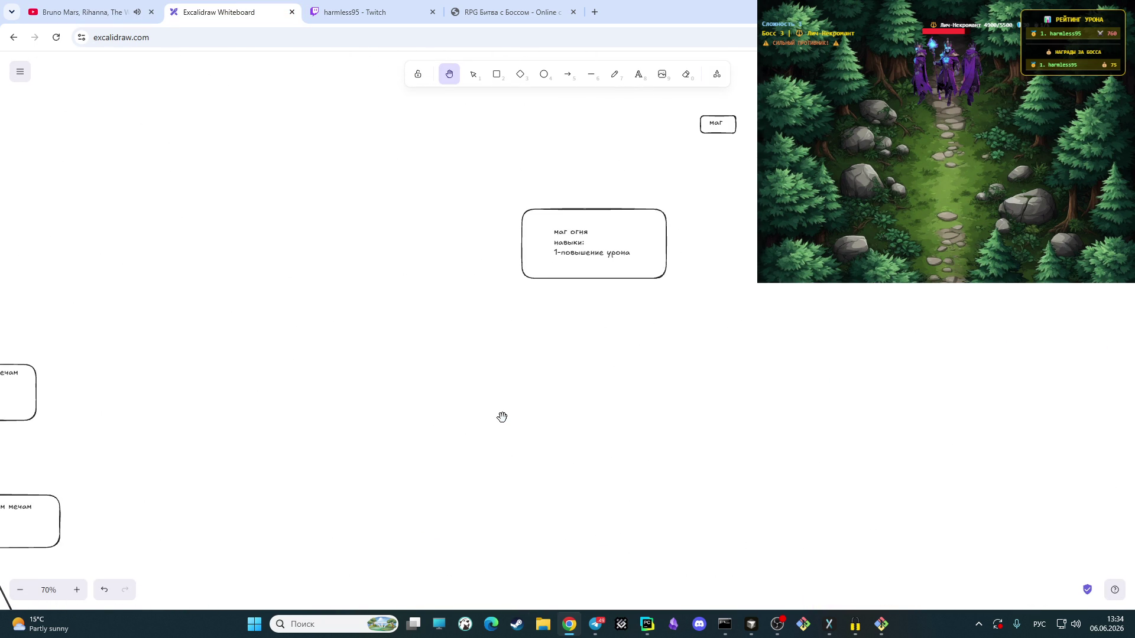